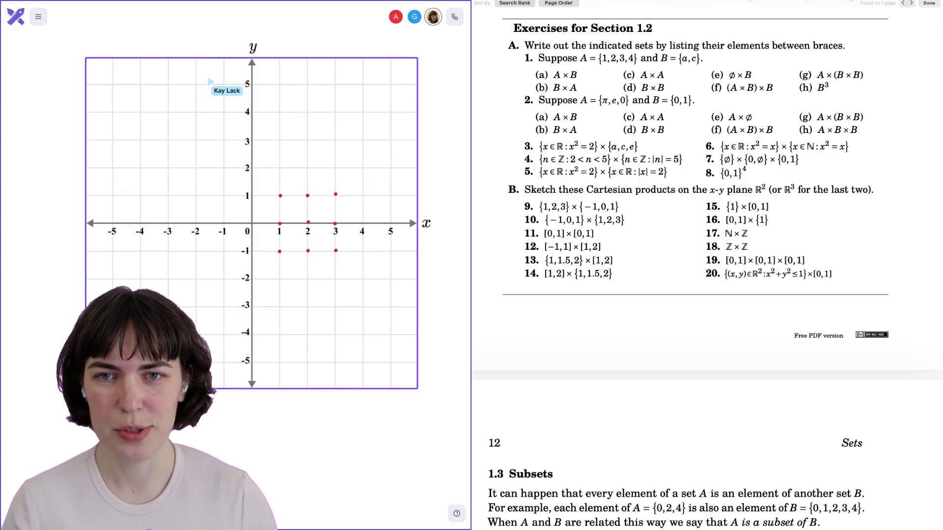
Step: Add a '9' text label positioned just above the first graph
{"action": "scroll", "coordinate": [201, 90], "scroll_direction": "up", "scroll_amount": 5}
{"action": "left_click", "coordinate": [181, 101]}
{"action": "type", "text": "B9"}
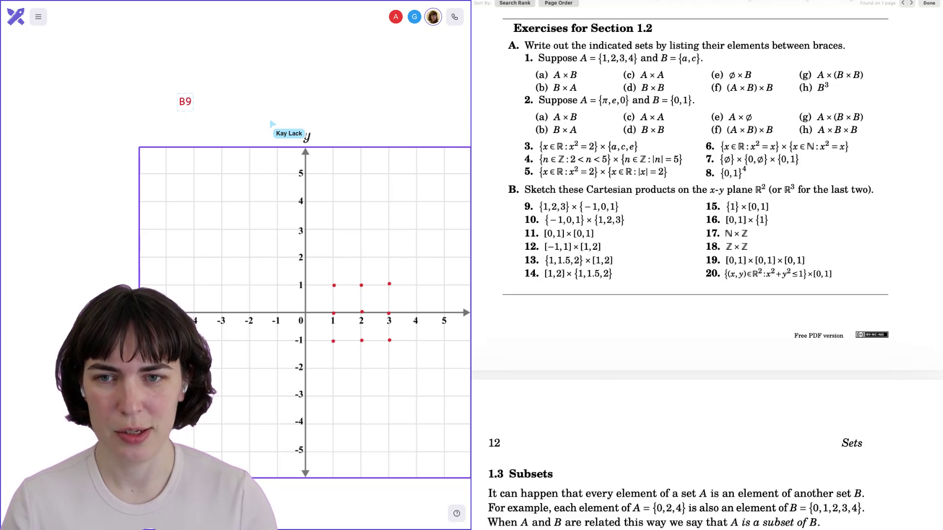
{"action": "left_click_drag", "start_coordinate": [188, 100], "coordinate": [162, 113]}
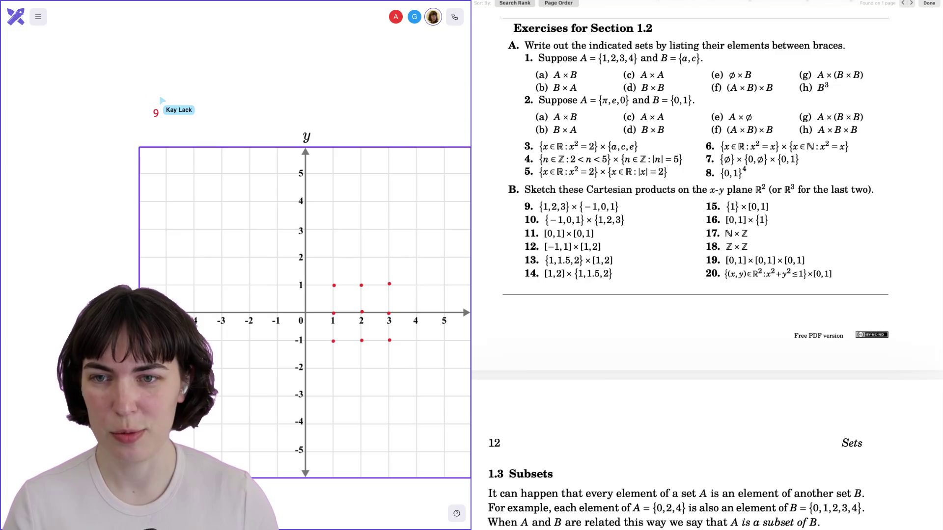
{"action": "left_click_drag", "start_coordinate": [155, 115], "coordinate": [146, 116]}
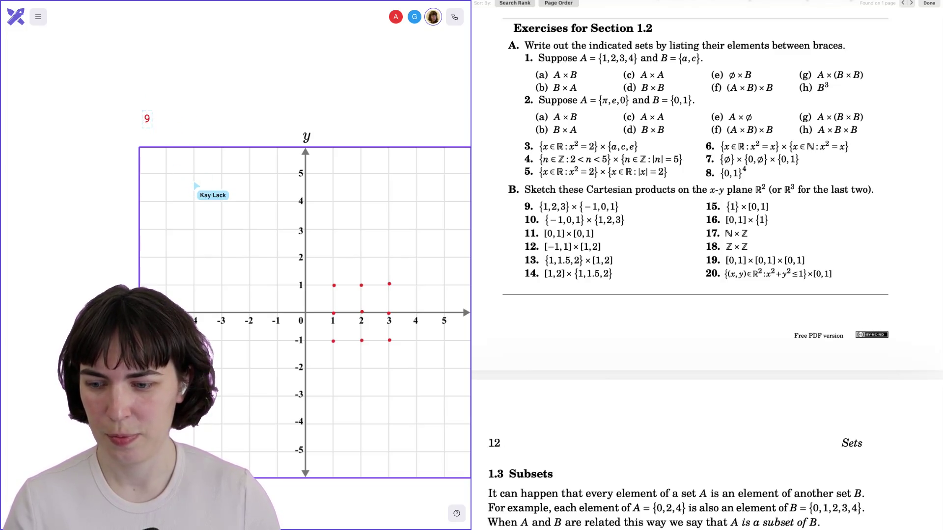
Step: Place a copy of the coordinate grid to the right of the first graph
{"action": "scroll", "coordinate": [196, 186], "scroll_direction": "down", "scroll_amount": 3}
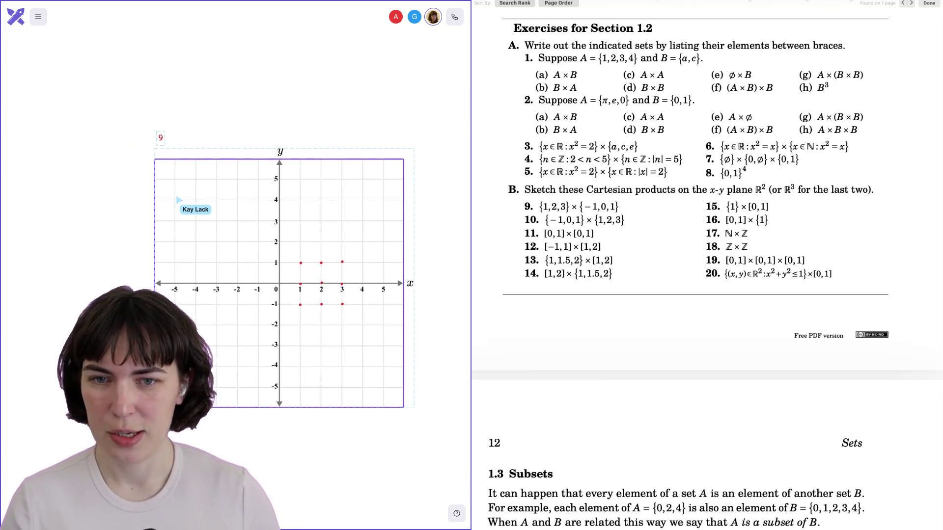
{"action": "scroll", "coordinate": [179, 200], "scroll_direction": "right", "scroll_amount": 5}
{"action": "mouse_move", "coordinate": [175, 198]}
{"action": "left_mouse_down"}
{"action": "mouse_move", "coordinate": [303, 185]}
{"action": "mouse_move", "coordinate": [370, 214]}
{"action": "mouse_move", "coordinate": [374, 261]}
{"action": "left_mouse_up"}
Step: Label the copied grid '10'
{"action": "type", "text": "10"}
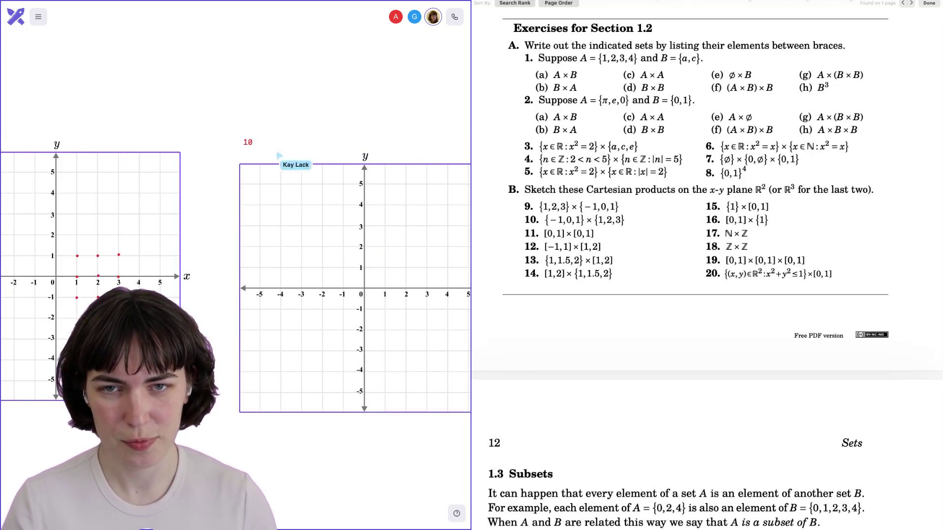
{"action": "scroll", "coordinate": [236, 79], "scroll_direction": "down", "scroll_amount": 3}
{"action": "scroll", "coordinate": [235, 78], "scroll_direction": "right", "scroll_amount": 5}
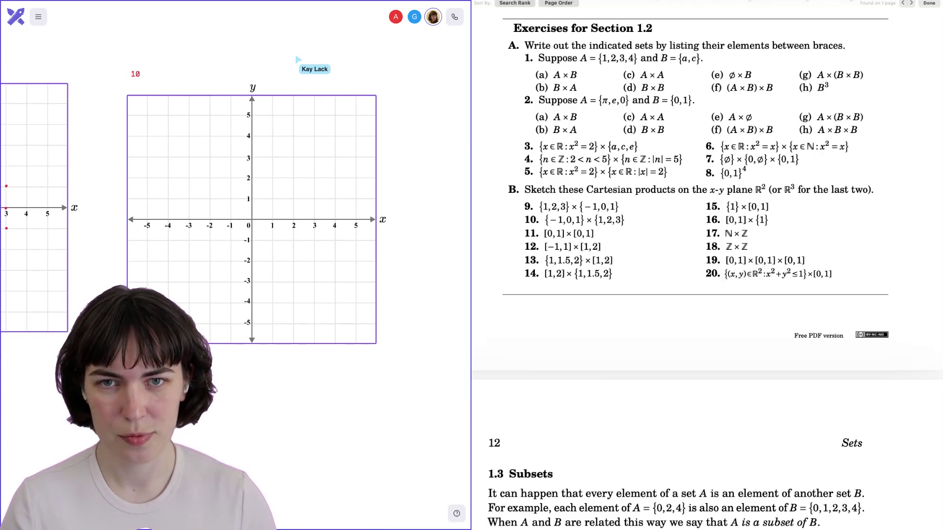
{"action": "scroll", "coordinate": [278, 249], "scroll_direction": "down", "scroll_amount": 1}
{"action": "scroll", "coordinate": [282, 237], "scroll_direction": "left", "scroll_amount": 2}
{"action": "scroll", "coordinate": [283, 238], "scroll_direction": "down", "scroll_amount": 1}
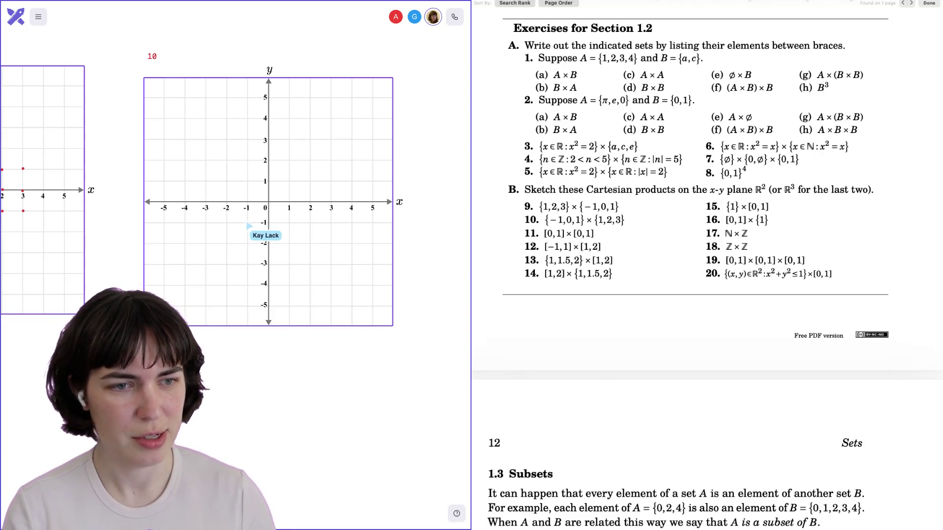
Step: Plot red dots at x = −1, 0, 1 for each of y = 1, 2, 3 on grid 10
{"action": "left_click", "coordinate": [247, 182]}
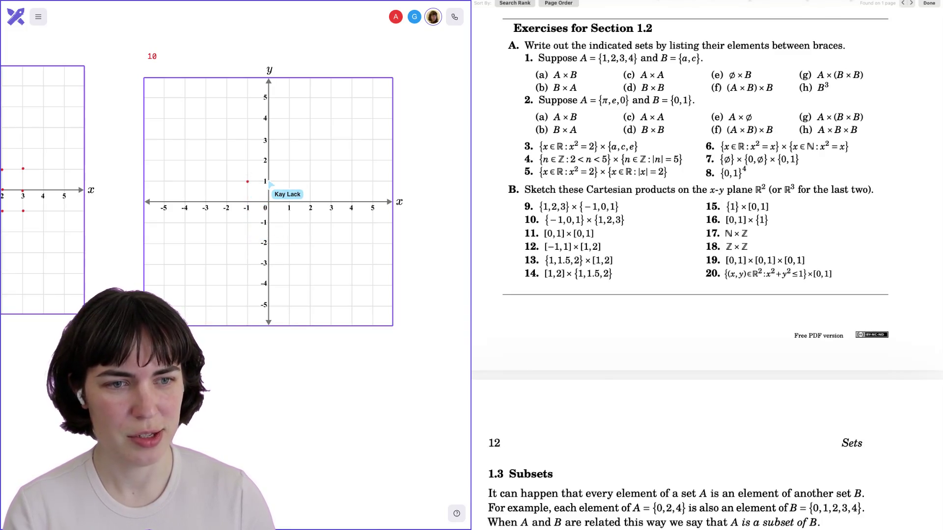
{"action": "left_click", "coordinate": [269, 181]}
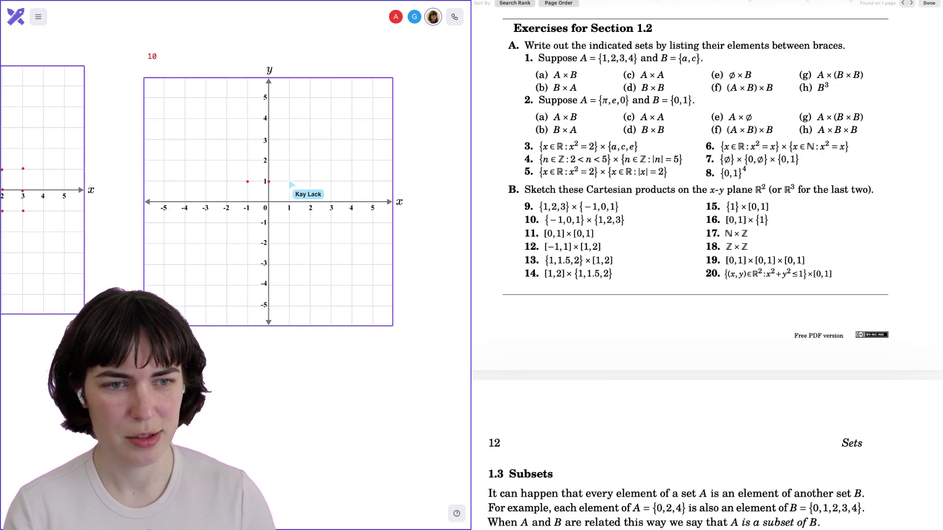
{"action": "left_click", "coordinate": [289, 181]}
{"action": "left_click", "coordinate": [247, 160]}
{"action": "left_click", "coordinate": [269, 161]}
{"action": "left_click", "coordinate": [290, 161]}
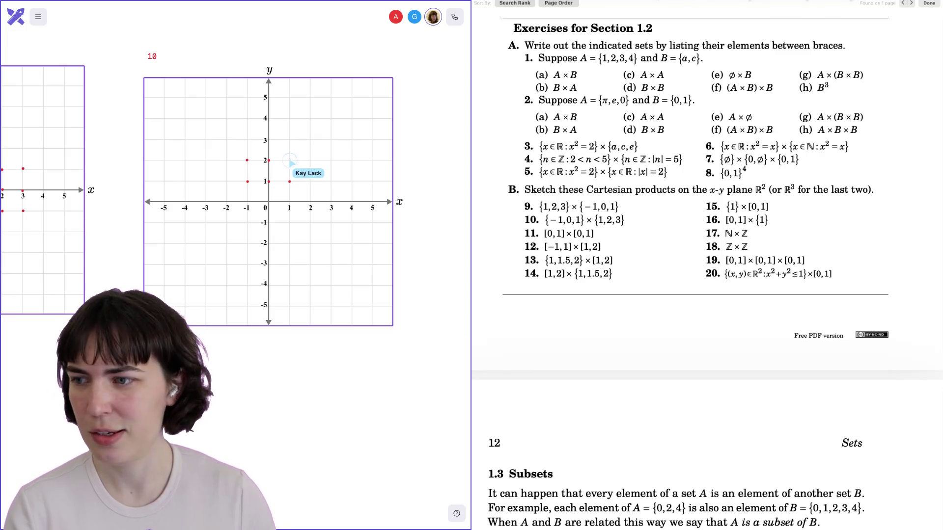
{"action": "left_click", "coordinate": [247, 140]}
{"action": "left_click", "coordinate": [268, 139]}
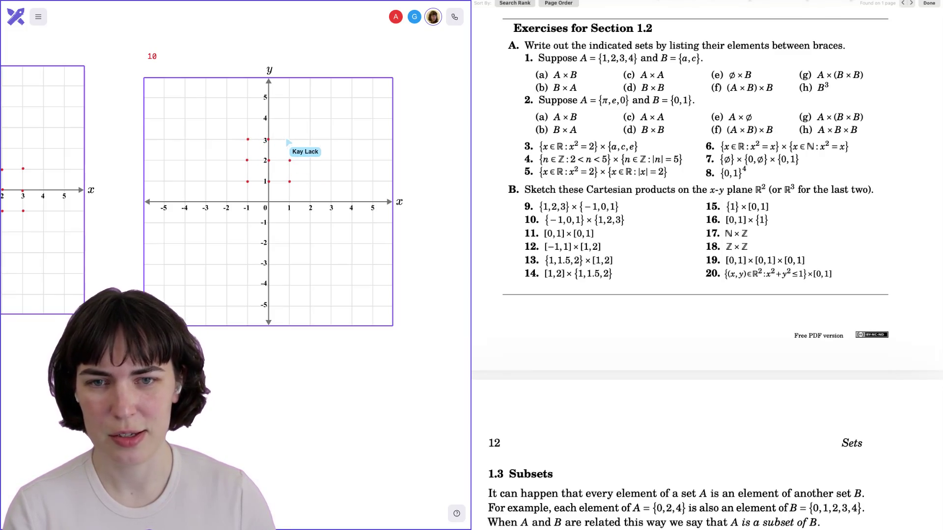
{"action": "left_click", "coordinate": [289, 139]}
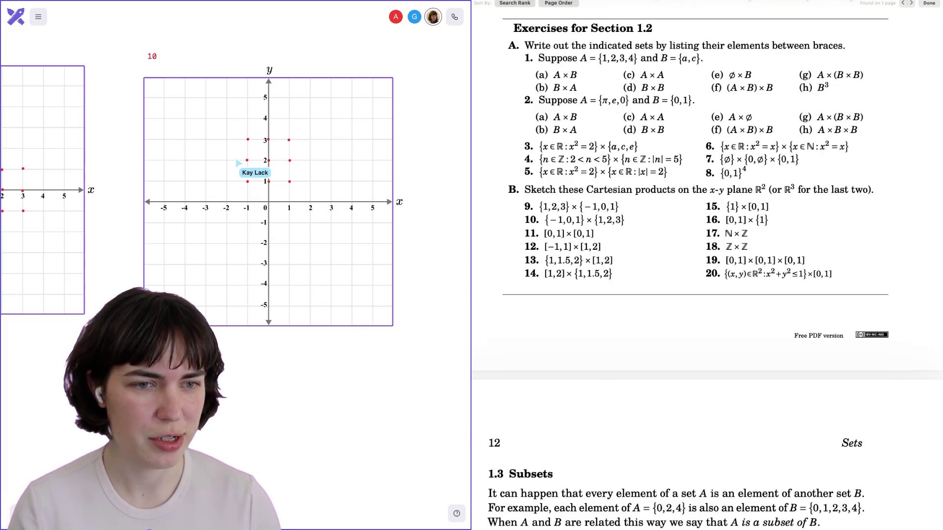
{"action": "scroll", "coordinate": [143, 123], "scroll_direction": "up", "scroll_amount": 2}
{"action": "scroll", "coordinate": [134, 127], "scroll_direction": "up", "scroll_amount": 2}
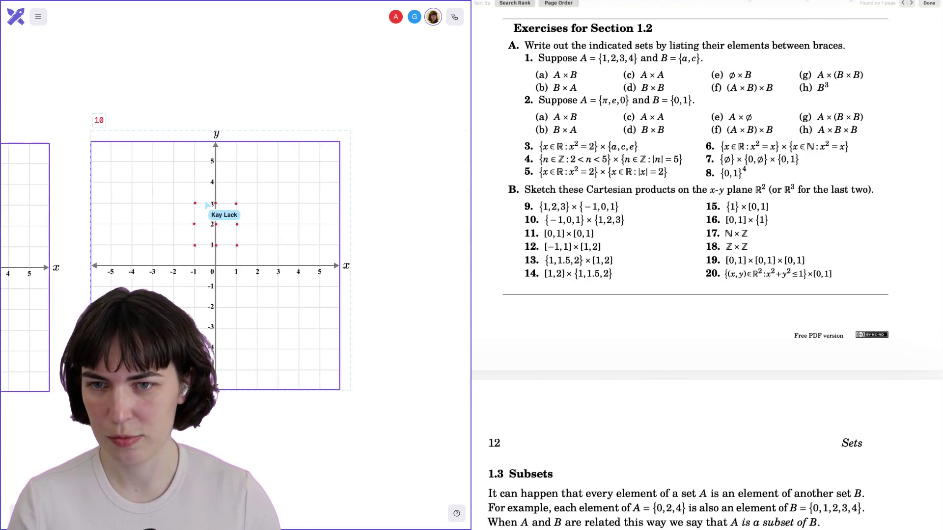
{"action": "scroll", "coordinate": [207, 205], "scroll_direction": "left", "scroll_amount": 3}
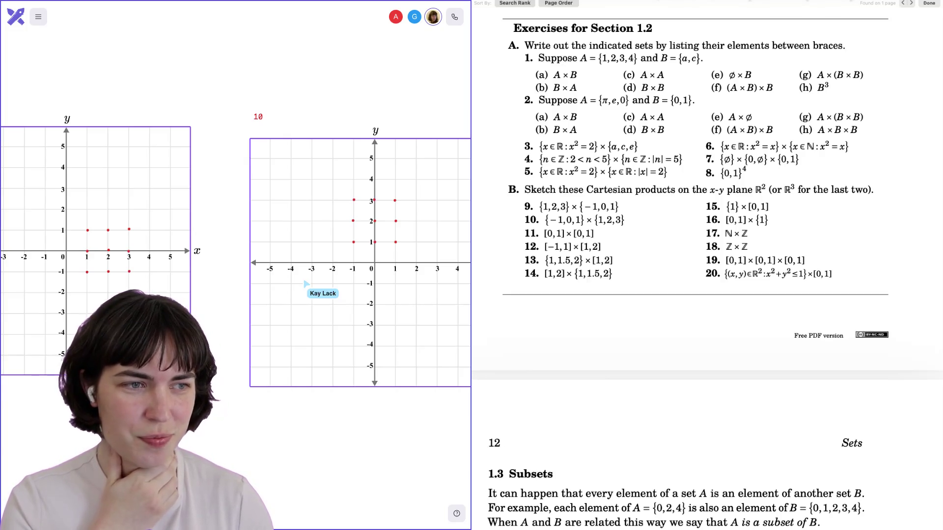
Step: Scroll the canvas to bring the empty grid labelled 11 into view
{"action": "scroll", "coordinate": [306, 284], "scroll_direction": "right", "scroll_amount": 10}
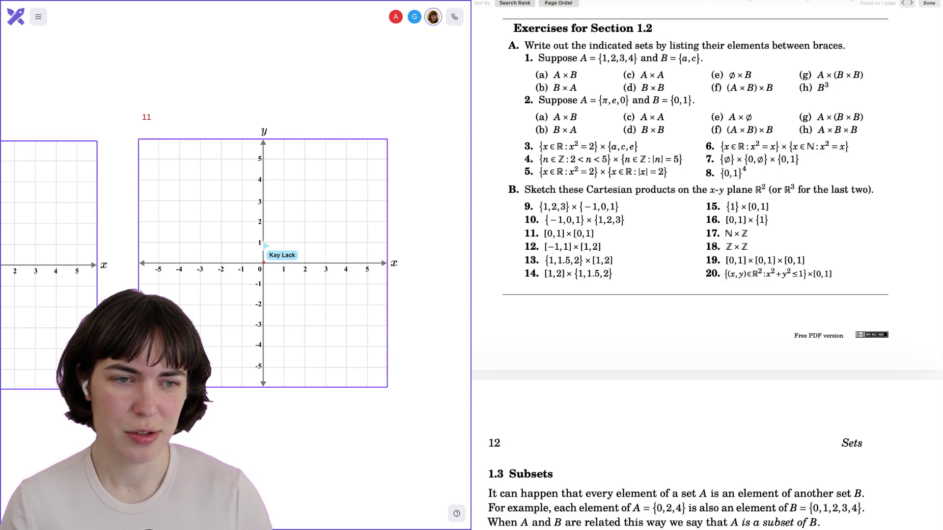
Step: Mark the corners (0,0), (0,1), (1,0), (1,1) and fill the unit square red on grid 11
{"action": "left_click", "coordinate": [263, 243]}
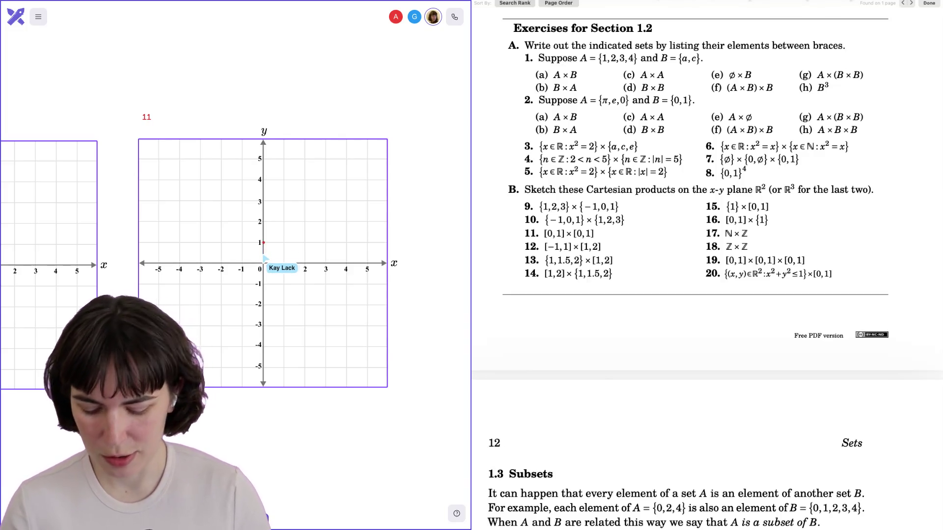
{"action": "left_click", "coordinate": [264, 262]}
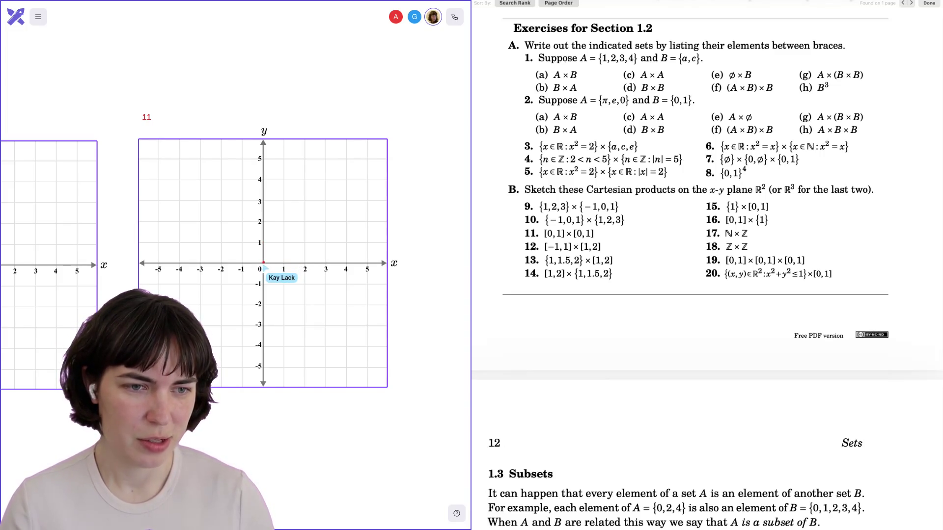
{"action": "left_click", "coordinate": [263, 242]}
{"action": "left_click", "coordinate": [283, 263]}
{"action": "left_click", "coordinate": [284, 242]}
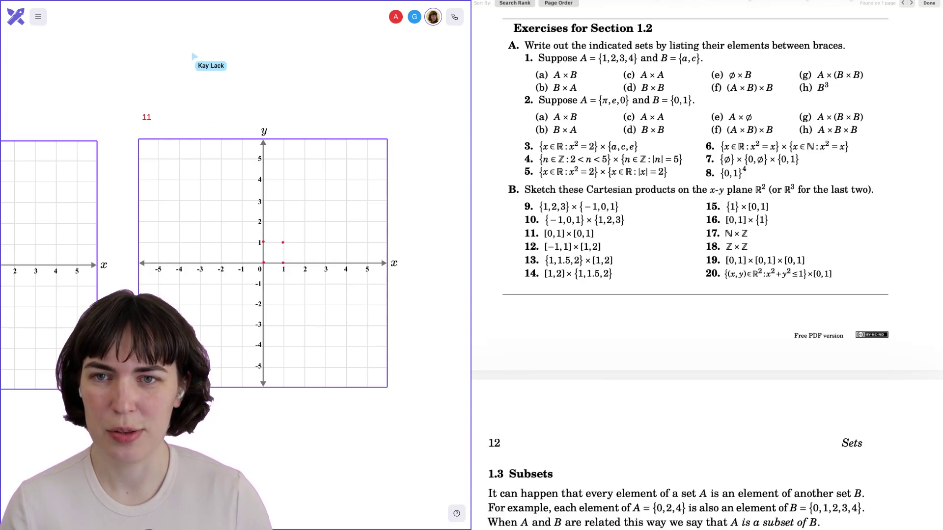
{"action": "left_click_drag", "start_coordinate": [263, 242], "coordinate": [283, 264]}
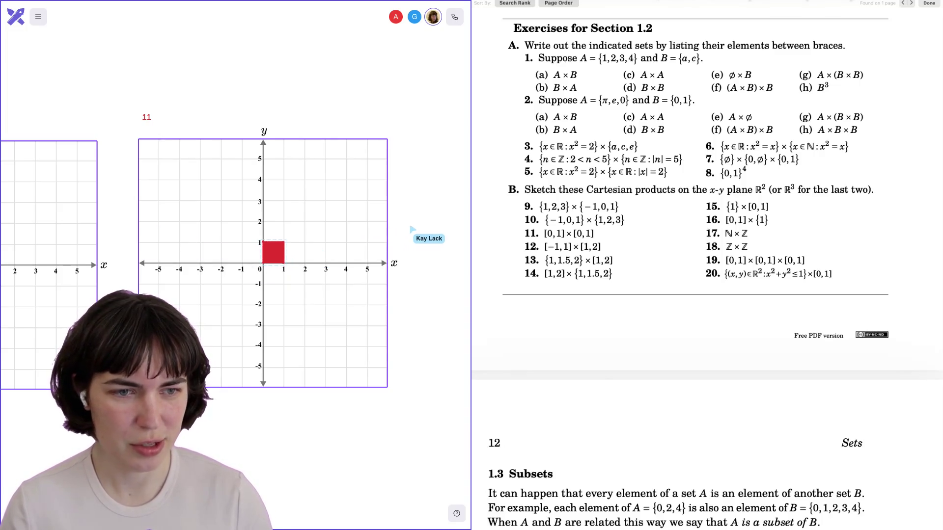
Step: Select graph 11 with its label and square, and duplicate it with Ctrl+C, Ctrl+V
{"action": "scroll", "coordinate": [414, 229], "scroll_direction": "right", "scroll_amount": 3}
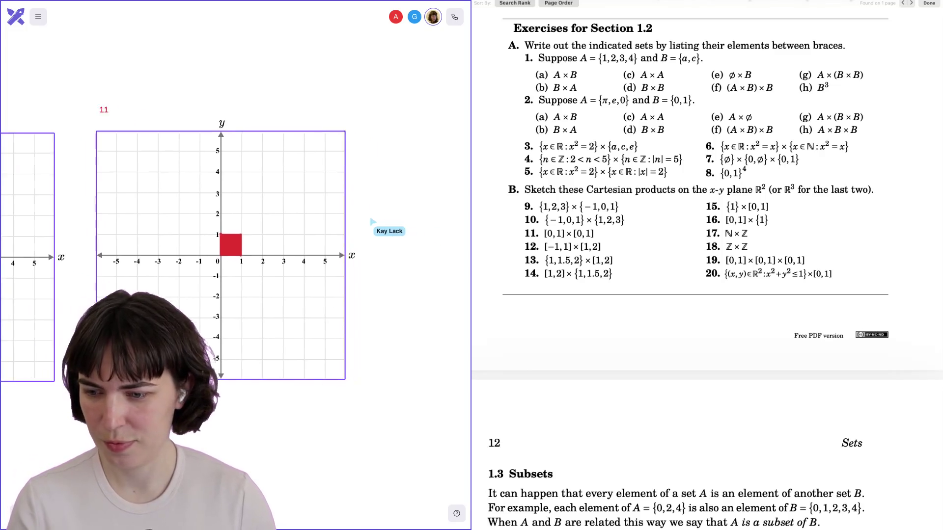
{"action": "left_click", "coordinate": [95, 104]}
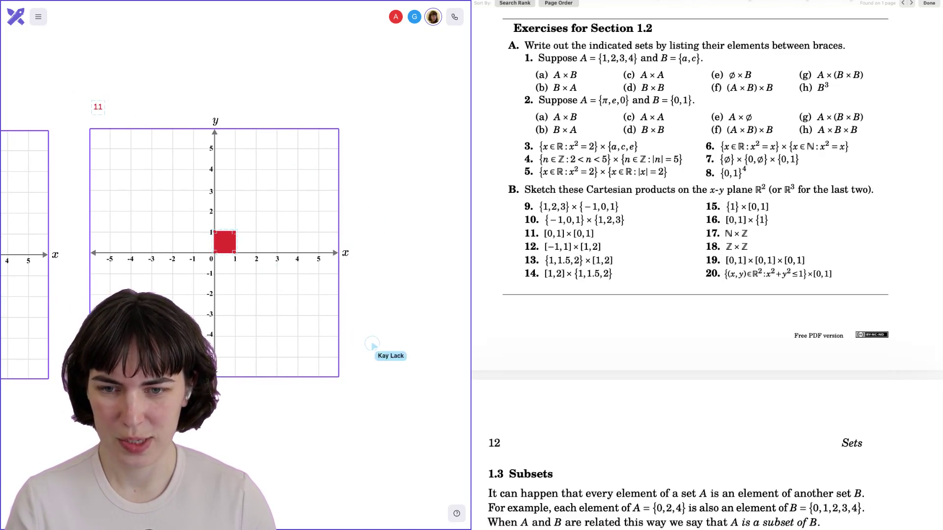
{"action": "scroll", "coordinate": [411, 397], "scroll_direction": "right", "scroll_amount": 4}
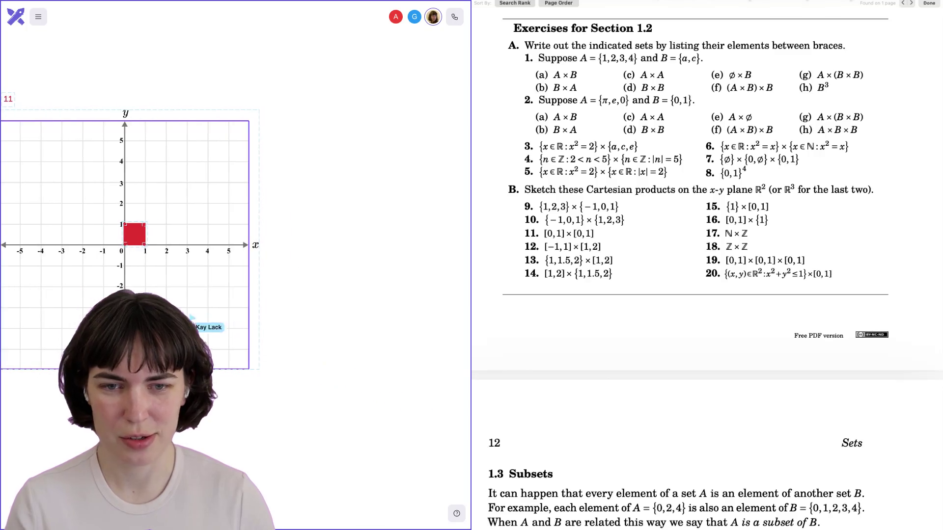
{"action": "key", "text": "ctrl+c"}
{"action": "key", "text": "ctrl+v"}
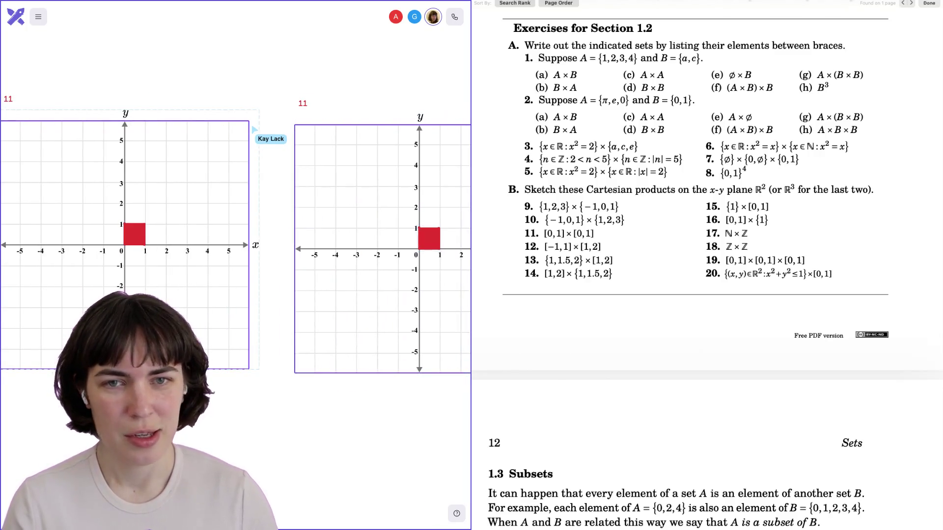
{"action": "scroll", "coordinate": [269, 197], "scroll_direction": "right", "scroll_amount": 4}
{"action": "double_click", "coordinate": [217, 106]}
{"action": "type", "text": "12"}
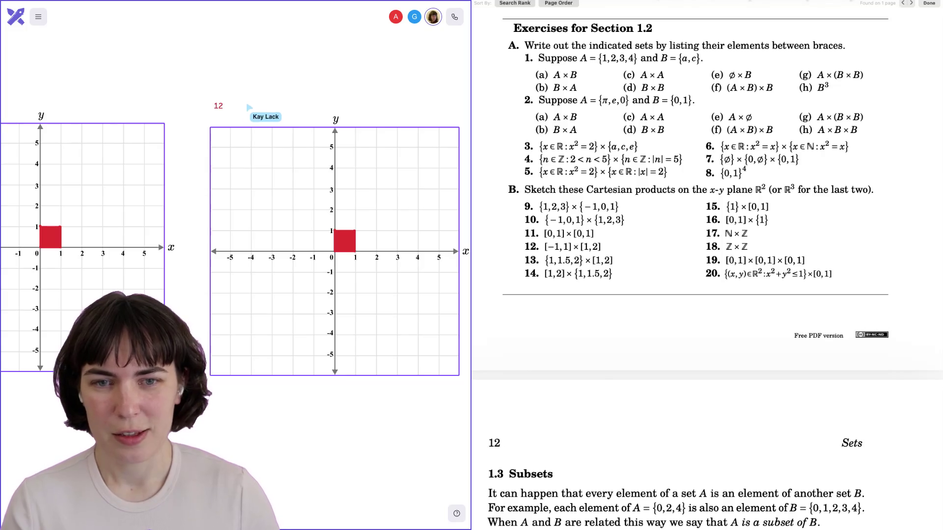
{"action": "scroll", "coordinate": [265, 137], "scroll_direction": "right", "scroll_amount": 2}
{"action": "left_click", "coordinate": [315, 220]}
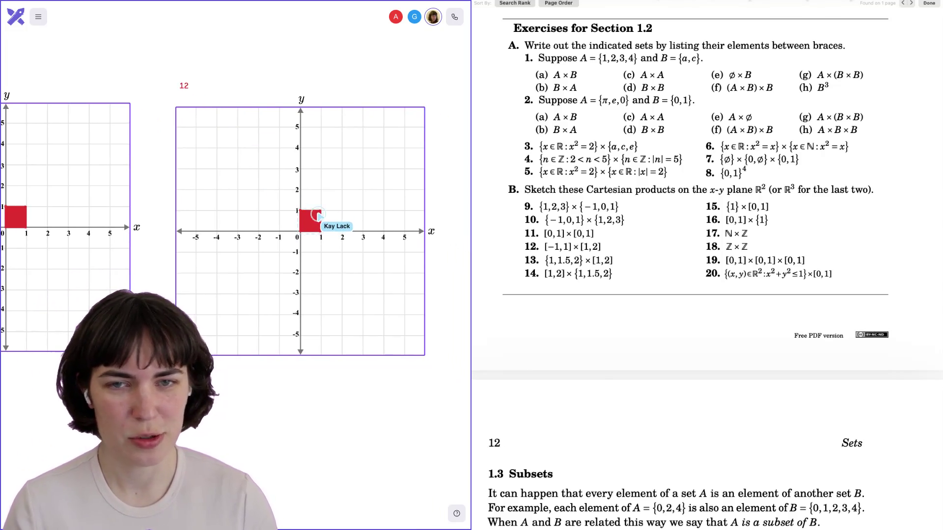
{"action": "key", "text": "Delete"}
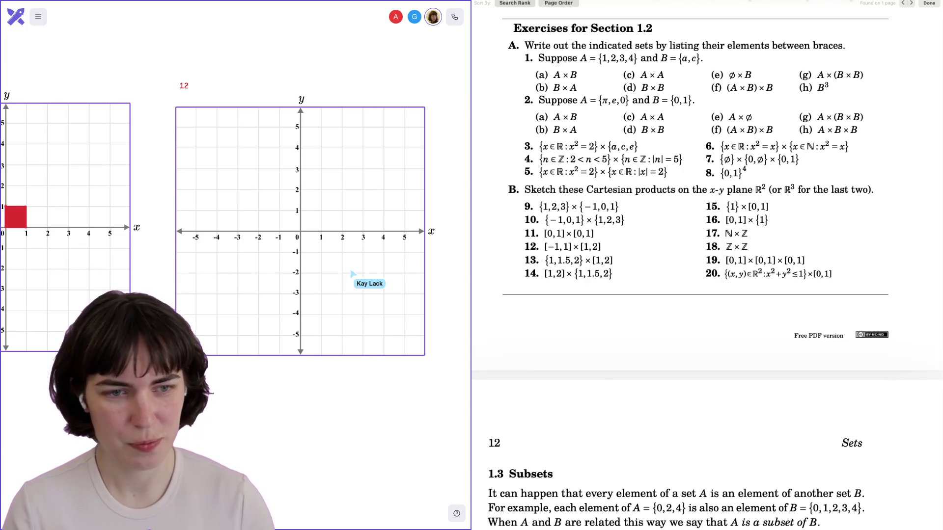
{"action": "scroll", "coordinate": [264, 238], "scroll_direction": "right", "scroll_amount": 1}
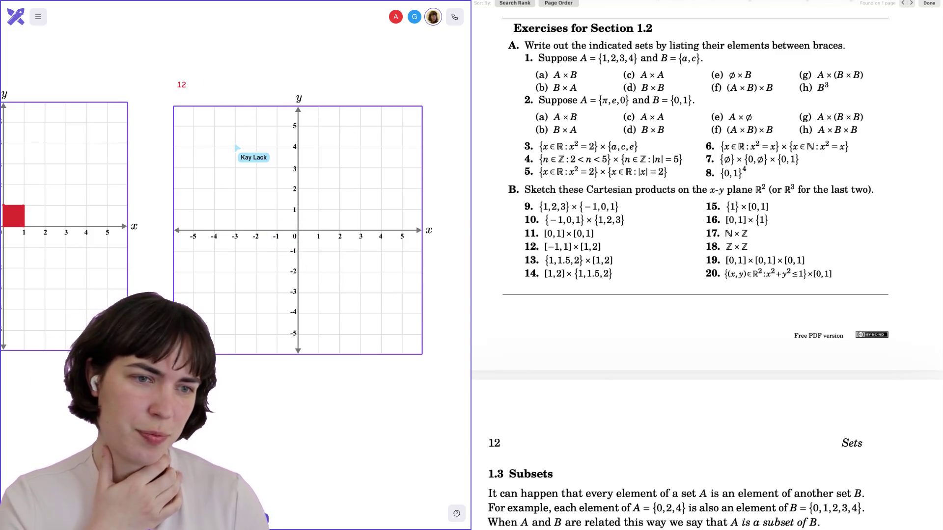
{"action": "scroll", "coordinate": [235, 226], "scroll_direction": "left", "scroll_amount": 5}
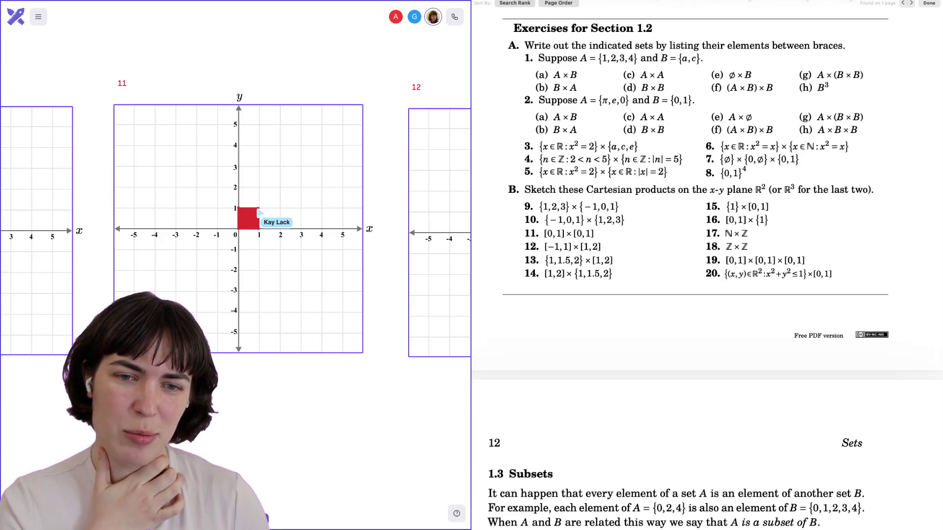
{"action": "scroll", "coordinate": [235, 226], "scroll_direction": "right", "scroll_amount": 5}
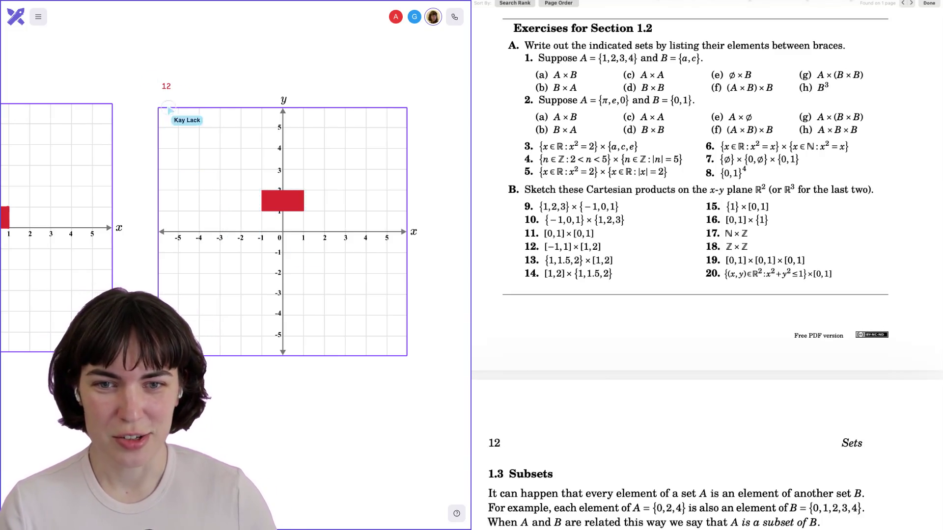
Step: Drag graph 12 to the left so it can be reused for exercise 13
{"action": "left_click_drag", "start_coordinate": [431, 399], "coordinate": [251, 400]}
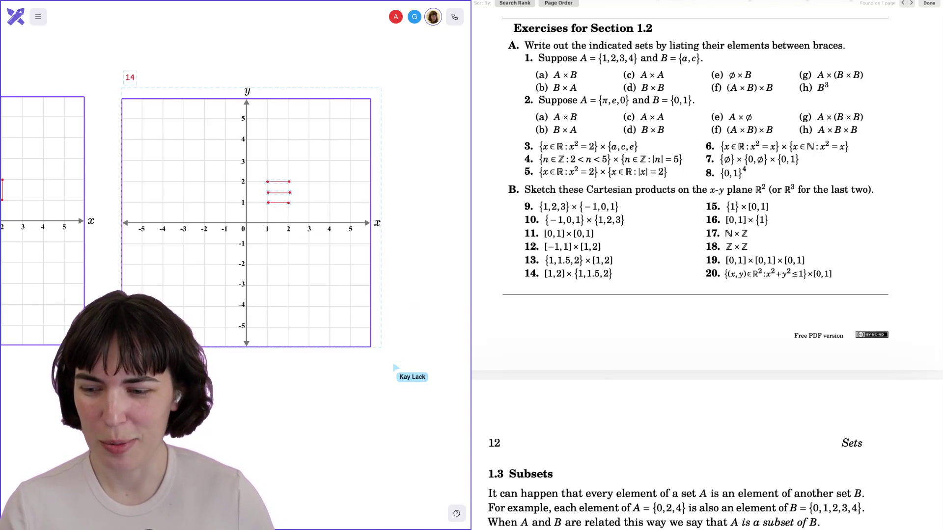
Step: Scroll up to the empty area above graph 14
{"action": "scroll", "coordinate": [235, 221], "scroll_direction": "up", "scroll_amount": 3}
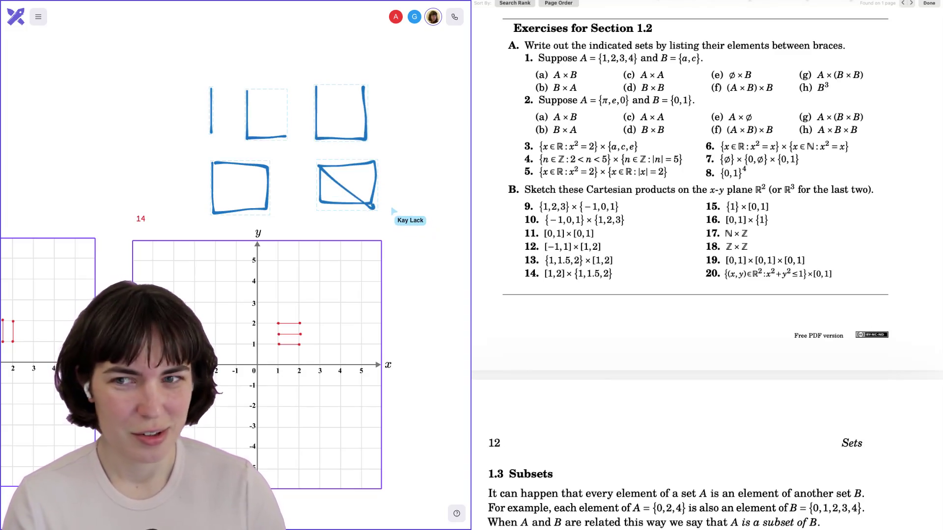
Step: Scroll down and right, back toward graph 14 and the space beside it
{"action": "scroll", "coordinate": [236, 265], "scroll_direction": "down", "scroll_amount": 3}
{"action": "scroll", "coordinate": [235, 265], "scroll_direction": "down", "scroll_amount": 1}
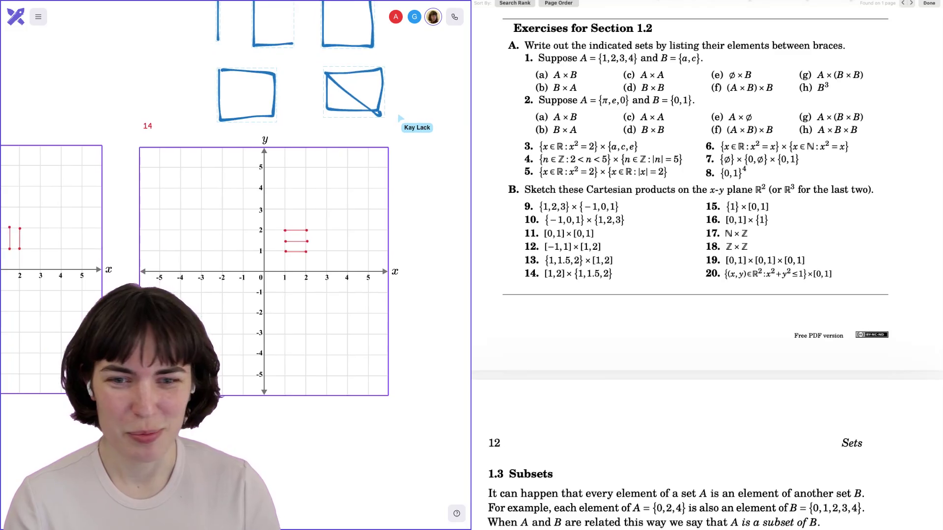
{"action": "scroll", "coordinate": [236, 265], "scroll_direction": "down", "scroll_amount": 1}
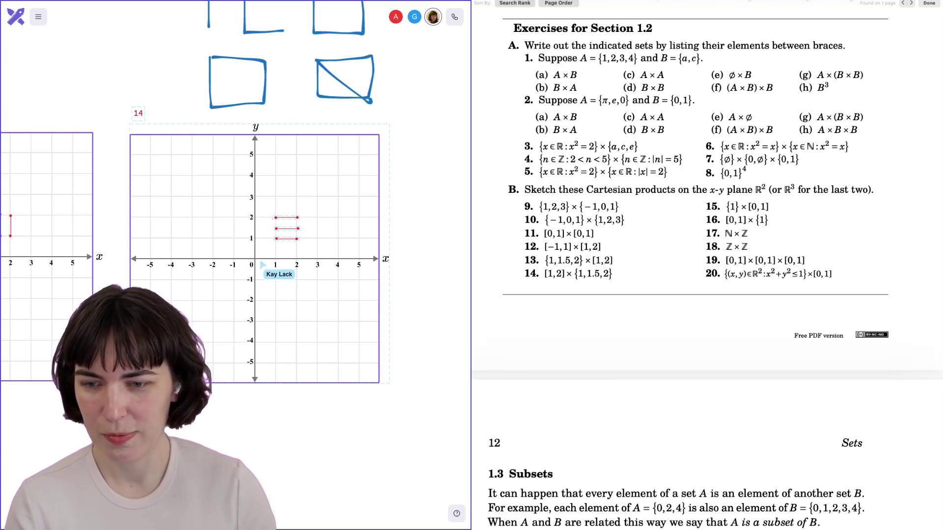
{"action": "scroll", "coordinate": [360, 272], "scroll_direction": "right", "scroll_amount": 5}
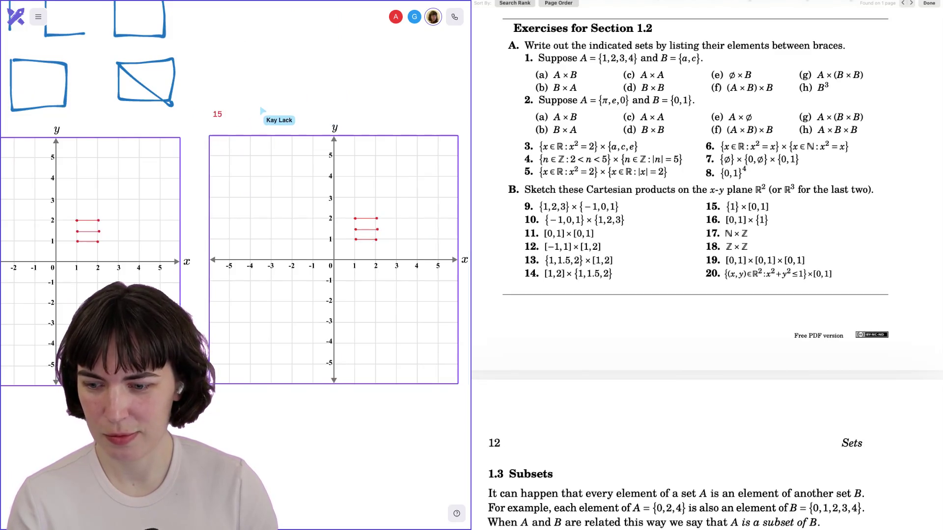
Step: Scroll right across the canvas toward the next graphs
{"action": "scroll", "coordinate": [235, 221], "scroll_direction": "right", "scroll_amount": 2}
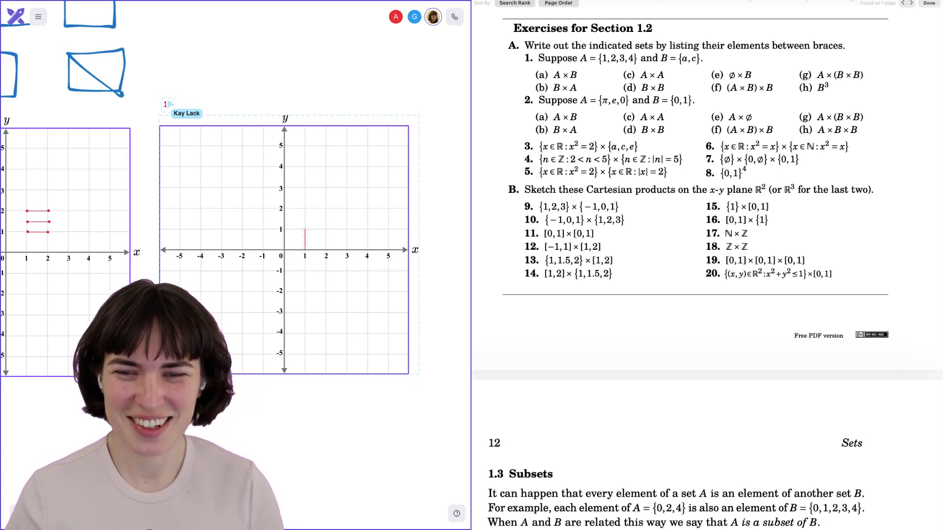
{"action": "scroll", "coordinate": [210, 245], "scroll_direction": "right", "scroll_amount": 2}
{"action": "scroll", "coordinate": [236, 246], "scroll_direction": "right", "scroll_amount": 5}
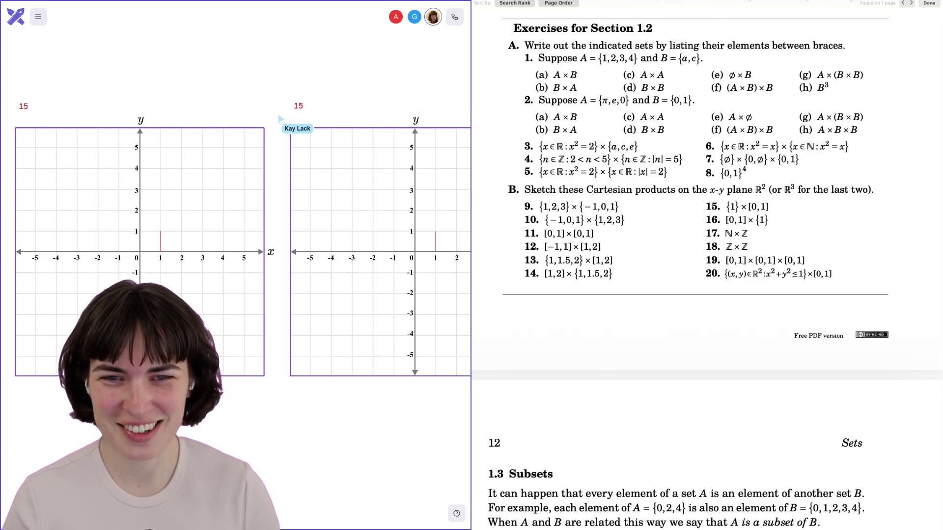
{"action": "scroll", "coordinate": [235, 245], "scroll_direction": "right", "scroll_amount": 5}
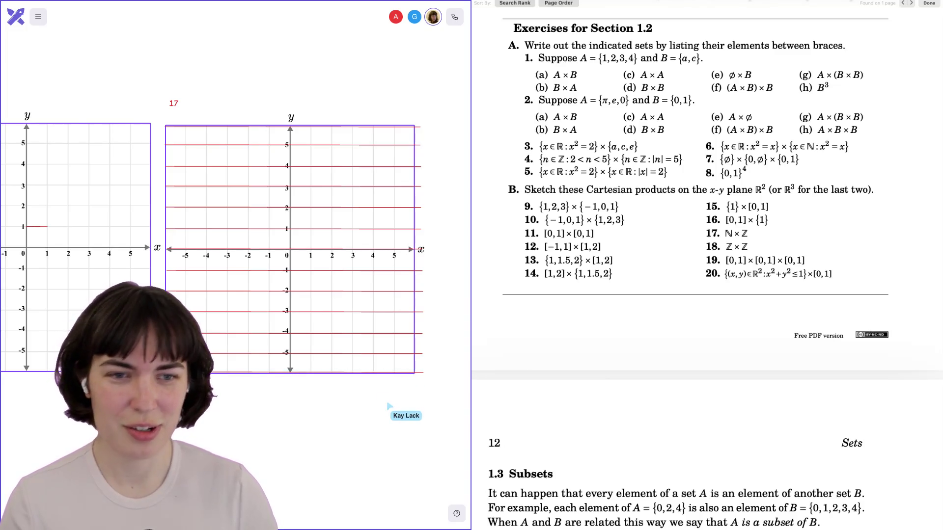
Step: Undo the red horizontal lines on grid 17 and plot a red dot at (1, 1)
{"action": "scroll", "coordinate": [214, 310], "scroll_direction": "down", "scroll_amount": 1}
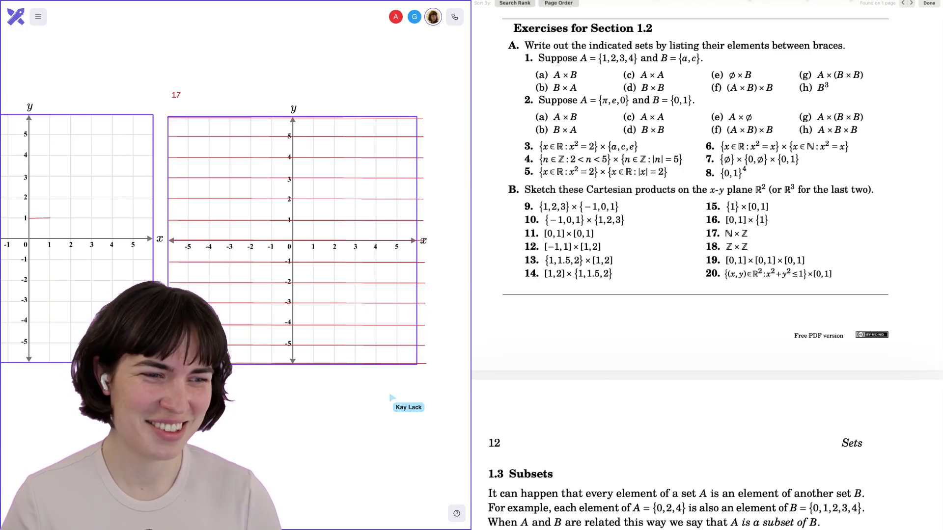
{"action": "scroll", "coordinate": [213, 309], "scroll_direction": "right", "scroll_amount": 1}
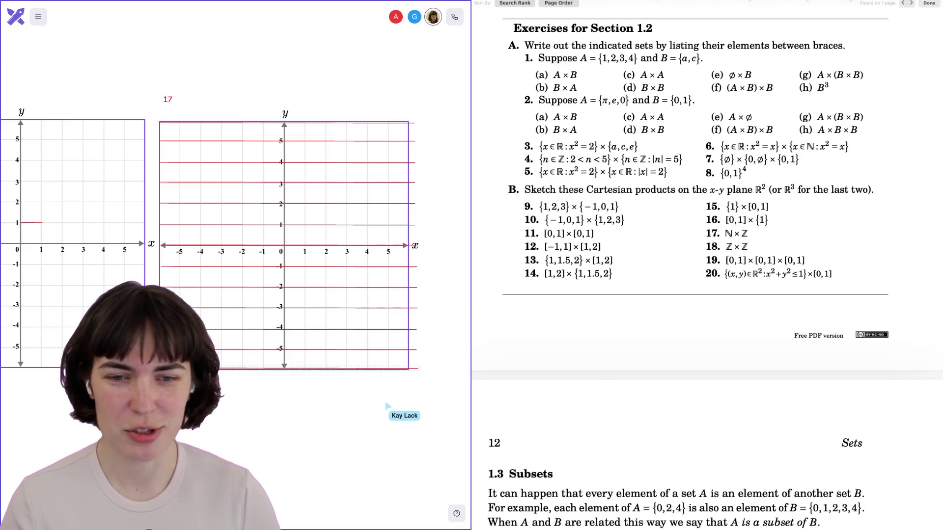
{"action": "key", "text": "ctrl+z"}
{"action": "key", "text": "ctrl+z"}
{"action": "key", "text": "ctrl+z"}
{"action": "key", "text": "ctrl+z"}
{"action": "key", "text": "ctrl+z"}
{"action": "key", "text": "ctrl+z"}
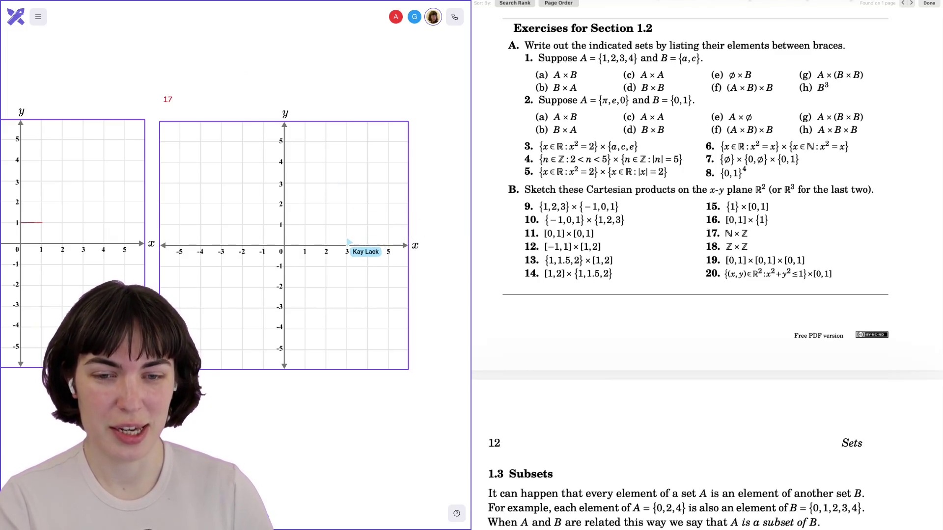
{"action": "left_click", "coordinate": [304, 225]}
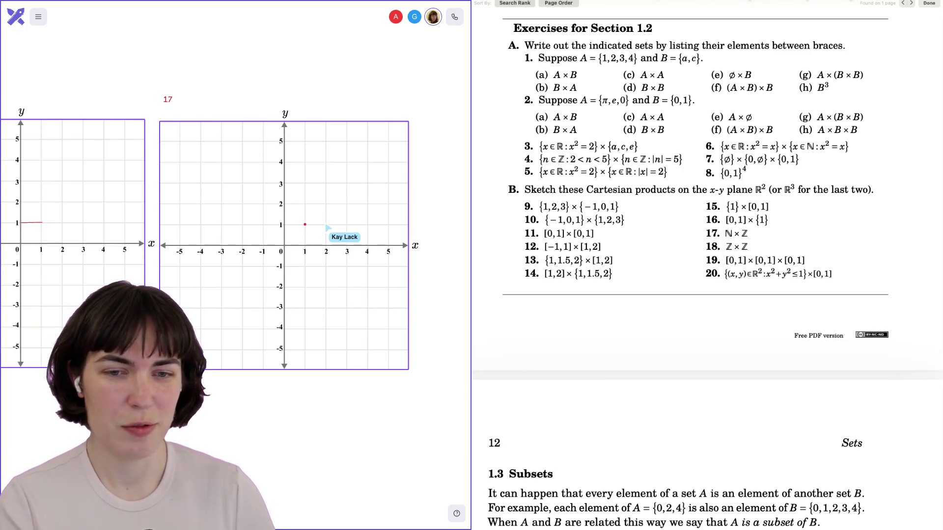
Step: Plot red dots in the x = 1 column at y = 0, −1, −2, −3, 2 and 3
{"action": "left_click", "coordinate": [305, 245]}
{"action": "left_click", "coordinate": [305, 266]}
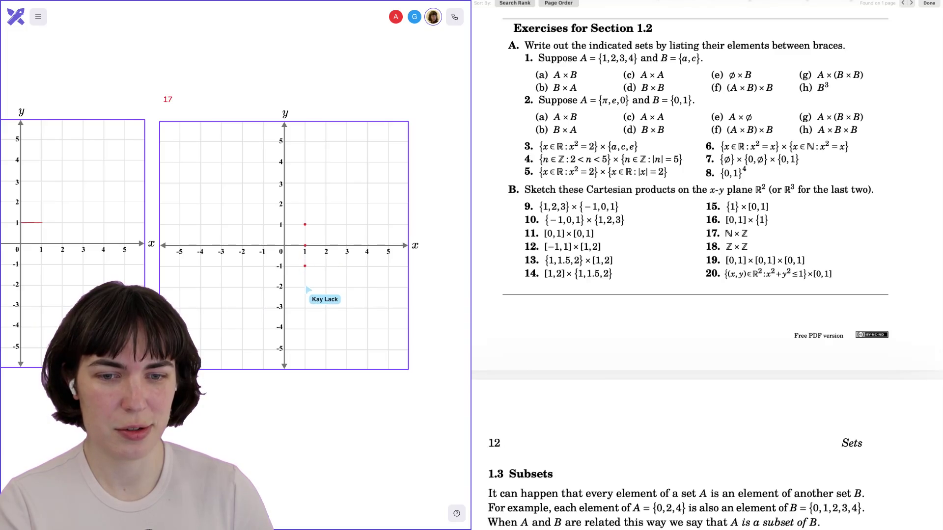
{"action": "left_click", "coordinate": [305, 287]}
{"action": "left_click", "coordinate": [305, 308]}
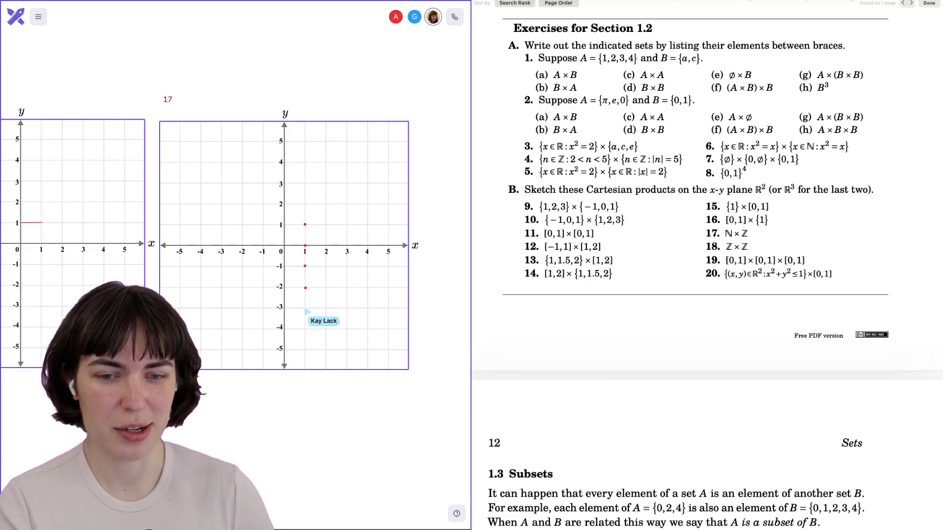
{"action": "left_click", "coordinate": [305, 205]}
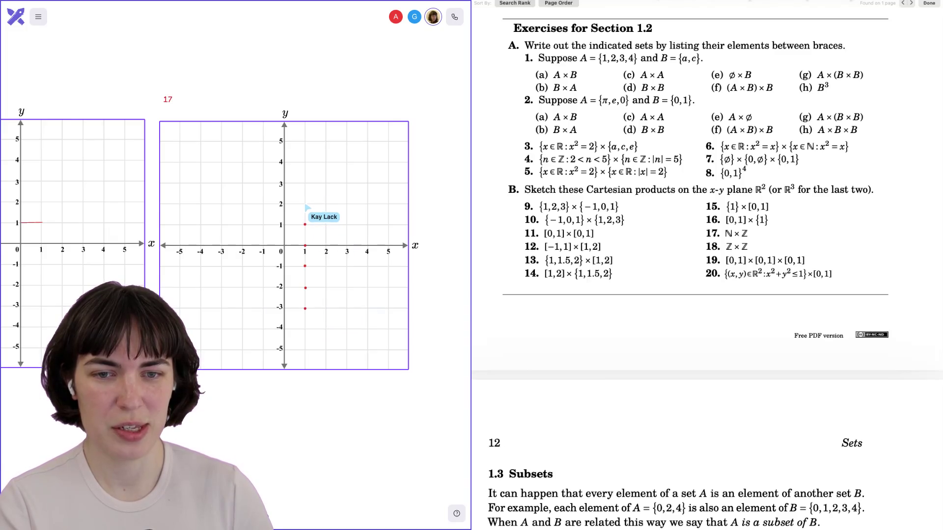
{"action": "left_click", "coordinate": [305, 182]}
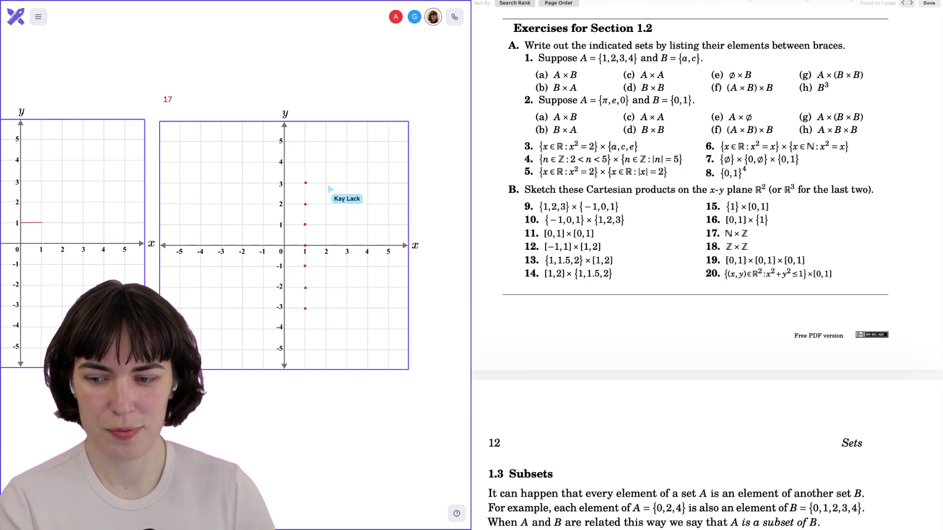
Step: Plot red dots in the x = 2 column from y = 3 down to y = −3
{"action": "left_click", "coordinate": [326, 183]}
{"action": "left_click", "coordinate": [326, 204]}
{"action": "left_click", "coordinate": [326, 224]}
{"action": "left_click", "coordinate": [326, 244]}
{"action": "left_click", "coordinate": [326, 265]}
{"action": "left_click", "coordinate": [326, 290]}
{"action": "left_click", "coordinate": [326, 304]}
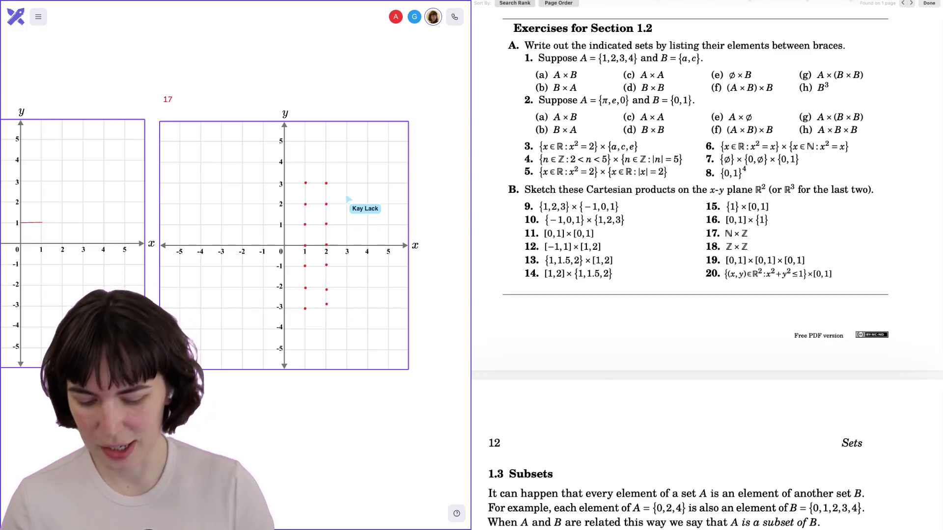
{"action": "left_click", "coordinate": [326, 304]}
{"action": "left_click", "coordinate": [326, 289]}
Step: Add red dots at (3,3) and (3,2), undoing an accidental move of the grid
{"action": "left_click", "coordinate": [326, 286]}
{"action": "left_click", "coordinate": [326, 306]}
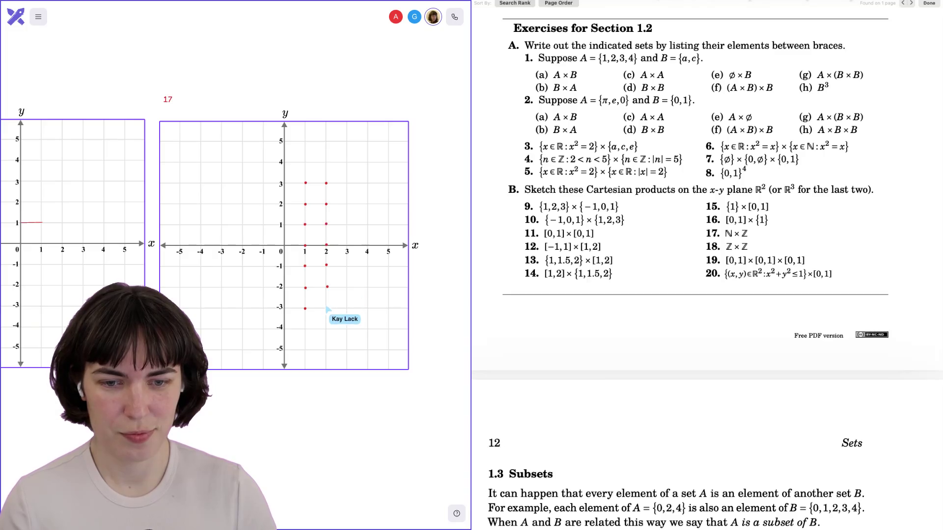
{"action": "left_click", "coordinate": [347, 183]}
{"action": "left_click", "coordinate": [347, 203]}
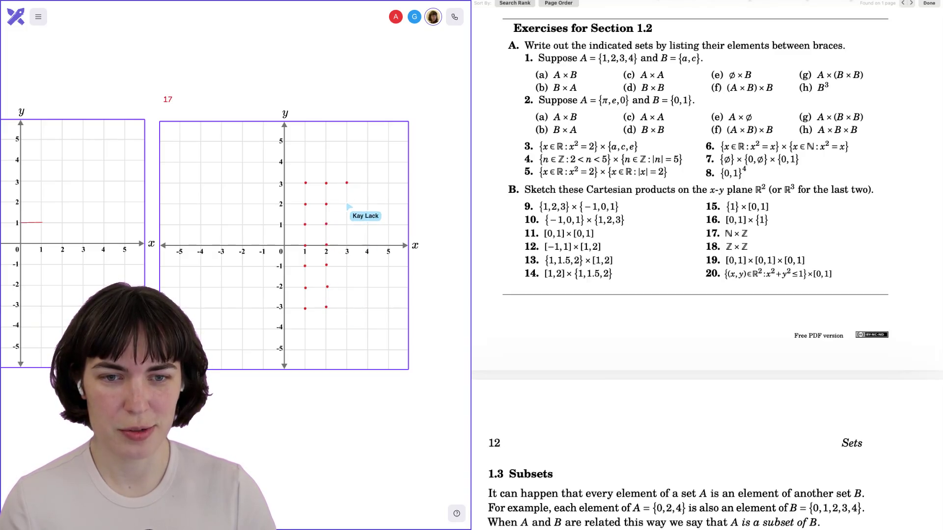
{"action": "left_click", "coordinate": [312, 62]}
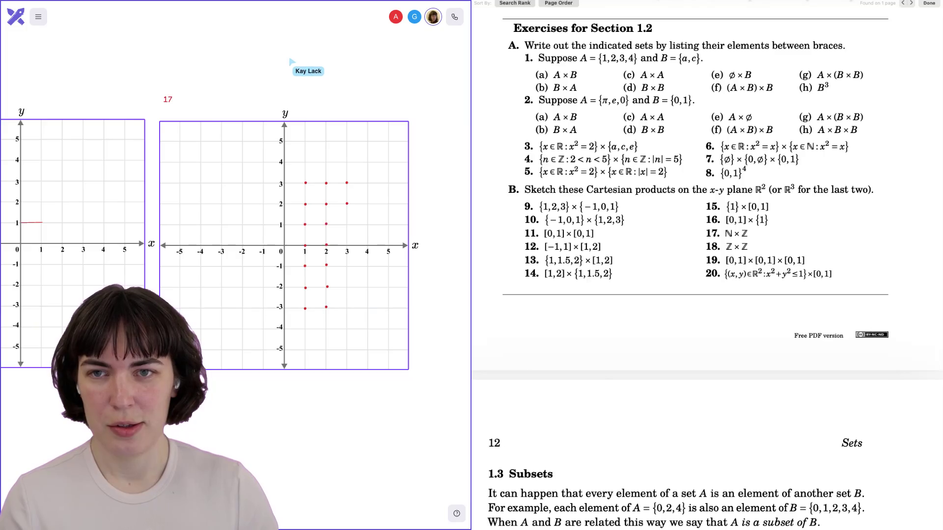
{"action": "left_click_drag", "start_coordinate": [321, 112], "coordinate": [340, 221]}
{"action": "key", "text": "ctrl+z"}
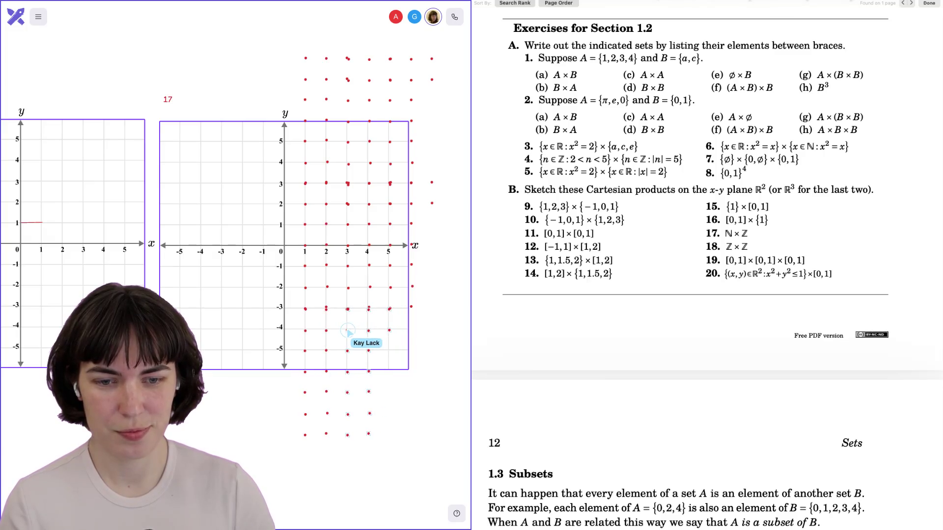
Step: Drag the empty copy of grid 17 to the right of the red dot lattice
{"action": "scroll", "coordinate": [209, 245], "scroll_direction": "right", "scroll_amount": 3}
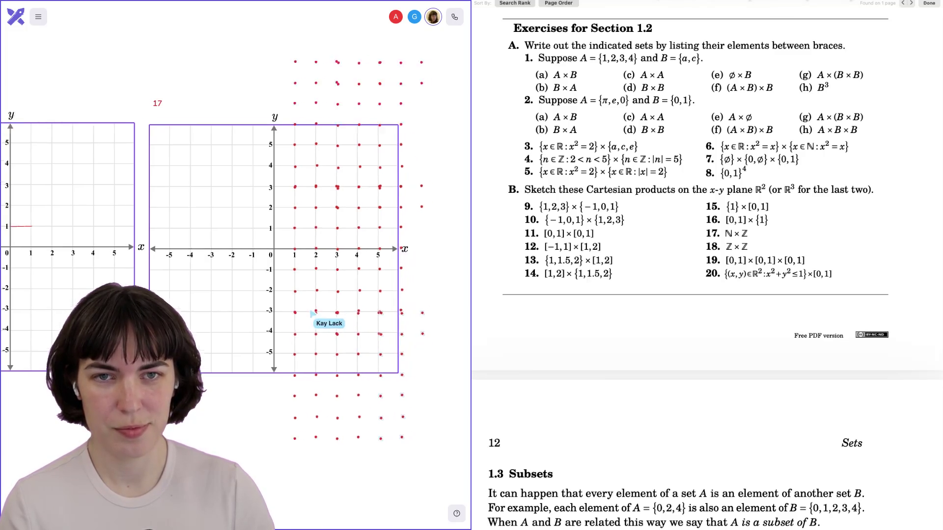
{"action": "scroll", "coordinate": [209, 245], "scroll_direction": "up", "scroll_amount": 3}
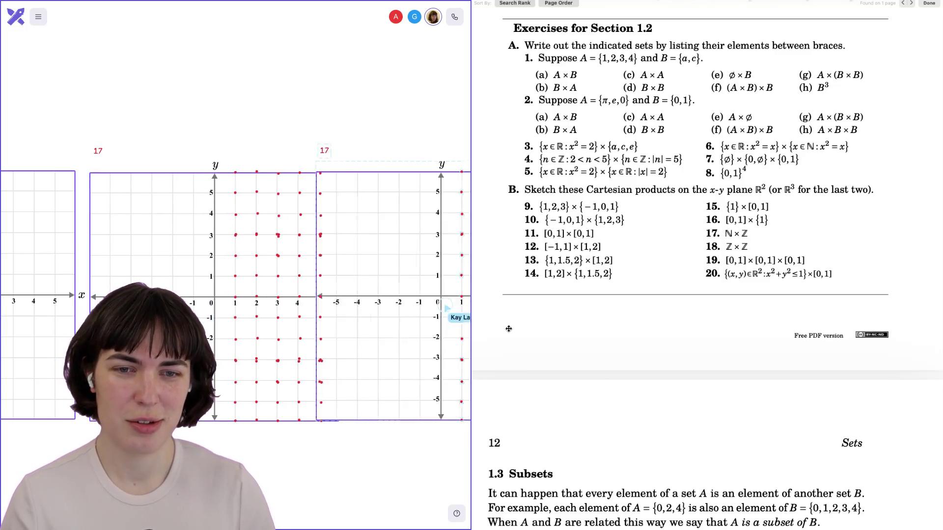
{"action": "left_click_drag", "start_coordinate": [614, 165], "coordinate": [864, 275]}
{"action": "scroll", "coordinate": [740, 247], "scroll_direction": "up", "scroll_amount": 15}
Step: Bring Exercises for Section 1.2 into view in the PDF and clear the text selection
{"action": "scroll", "coordinate": [740, 248], "scroll_direction": "up", "scroll_amount": 20}
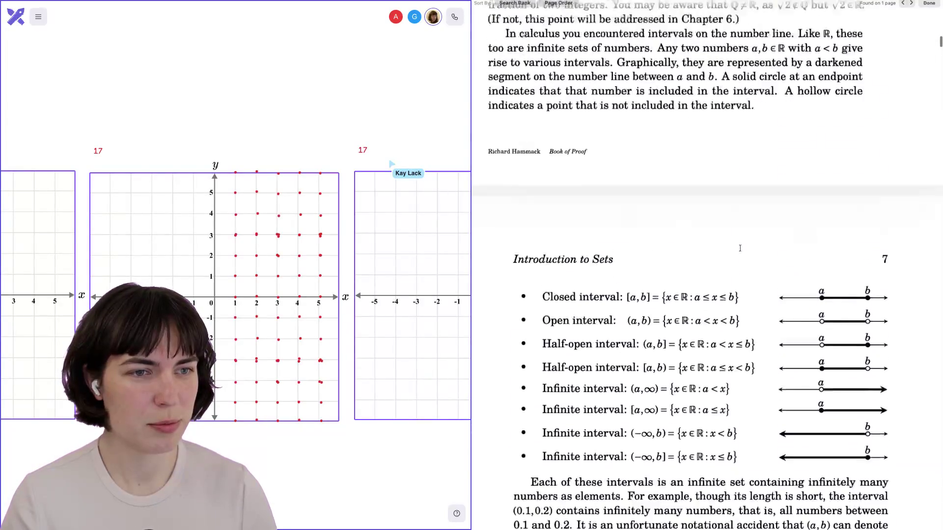
{"action": "scroll", "coordinate": [739, 248], "scroll_direction": "up", "scroll_amount": 10}
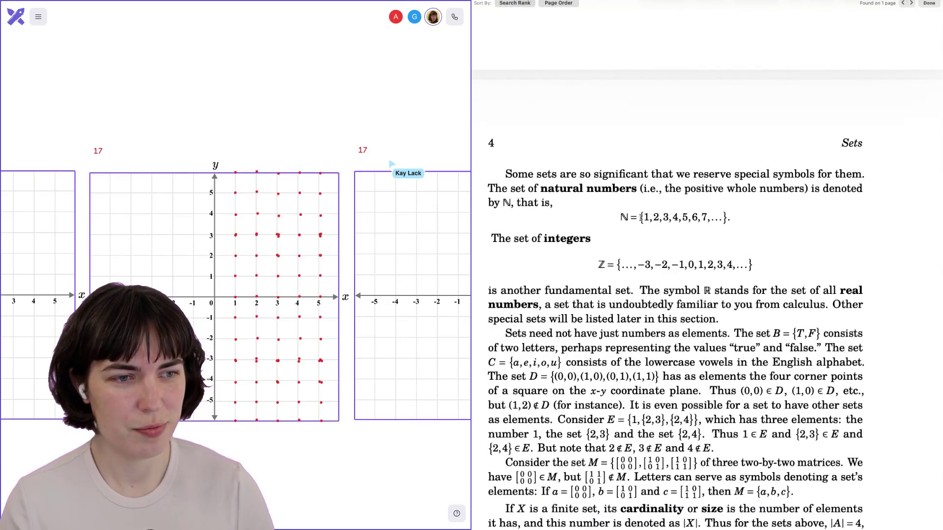
{"action": "scroll", "coordinate": [640, 217], "scroll_direction": "down", "scroll_amount": 20}
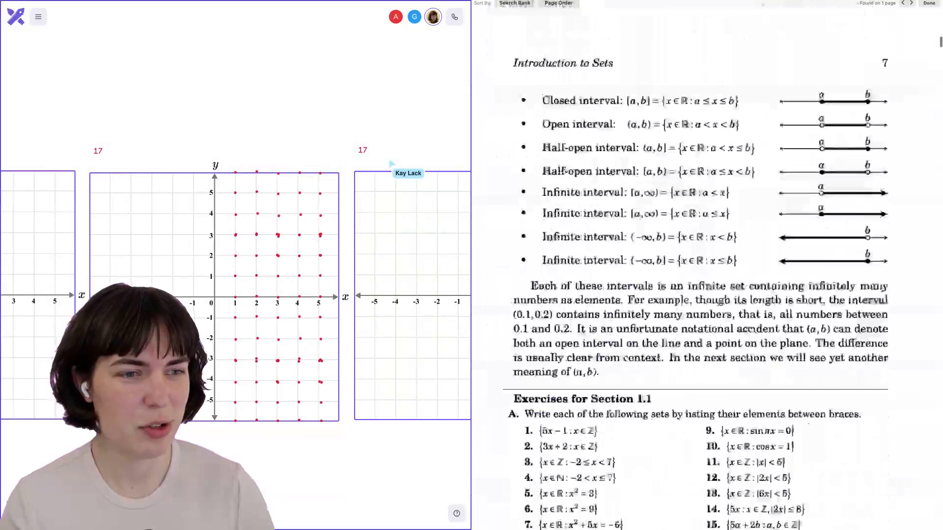
{"action": "scroll", "coordinate": [640, 217], "scroll_direction": "down", "scroll_amount": 20}
{"action": "scroll", "coordinate": [640, 217], "scroll_direction": "up", "scroll_amount": 8}
{"action": "left_click", "coordinate": [640, 218]}
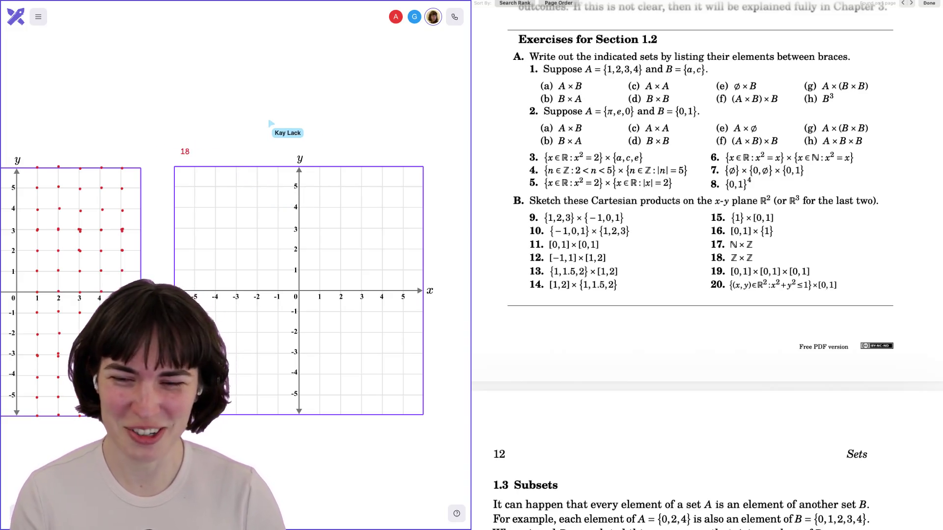
Step: Duplicate grid 18 with its red ℤ×ℤ dots to the right of the original
{"action": "scroll", "coordinate": [236, 290], "scroll_direction": "left", "scroll_amount": 5}
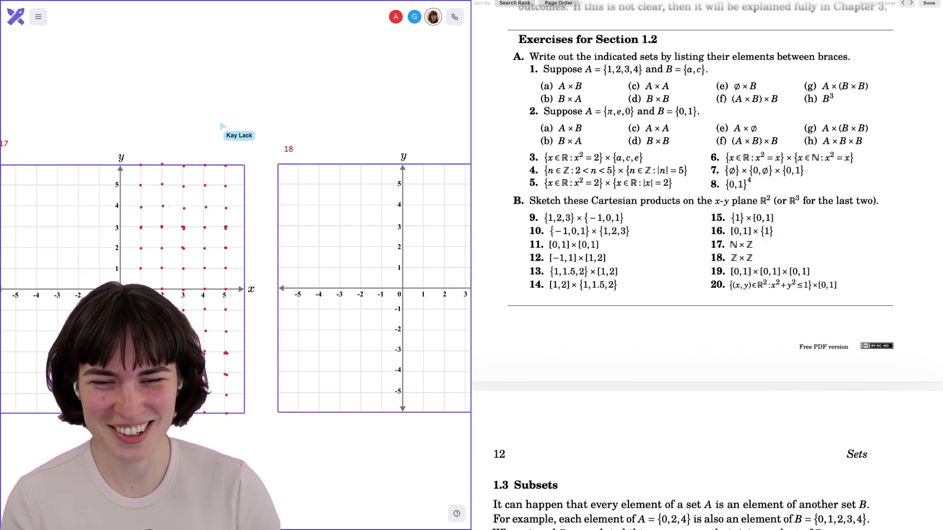
{"action": "scroll", "coordinate": [235, 290], "scroll_direction": "right", "scroll_amount": 5}
{"action": "scroll", "coordinate": [236, 289], "scroll_direction": "left", "scroll_amount": 1}
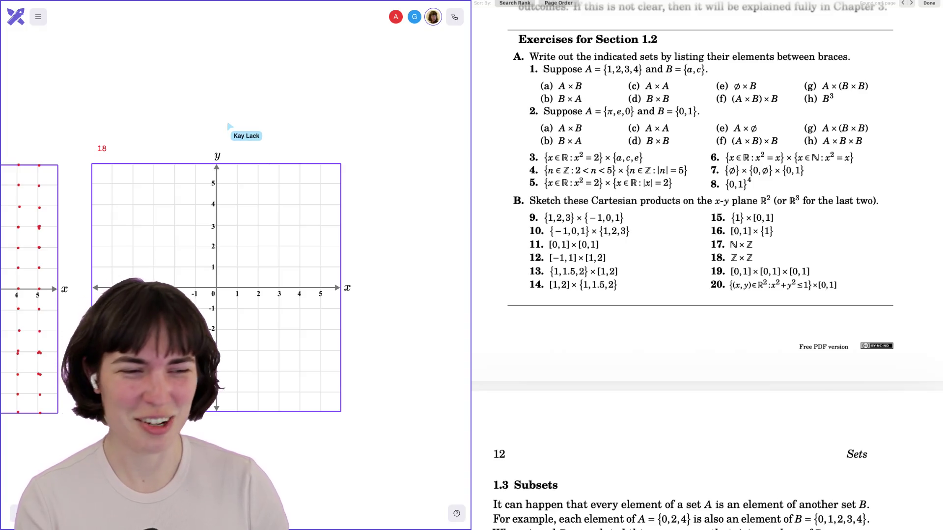
{"action": "scroll", "coordinate": [235, 290], "scroll_direction": "left", "scroll_amount": 10}
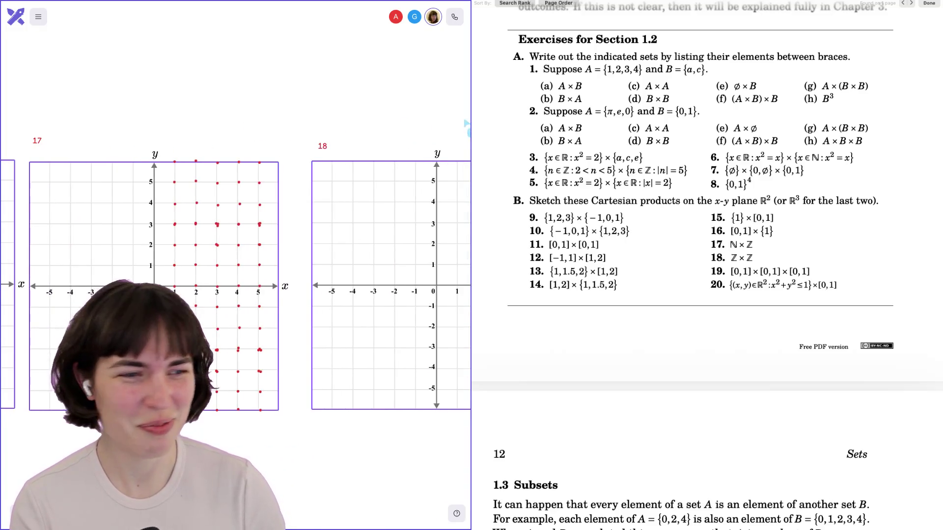
{"action": "scroll", "coordinate": [235, 289], "scroll_direction": "right", "scroll_amount": 5}
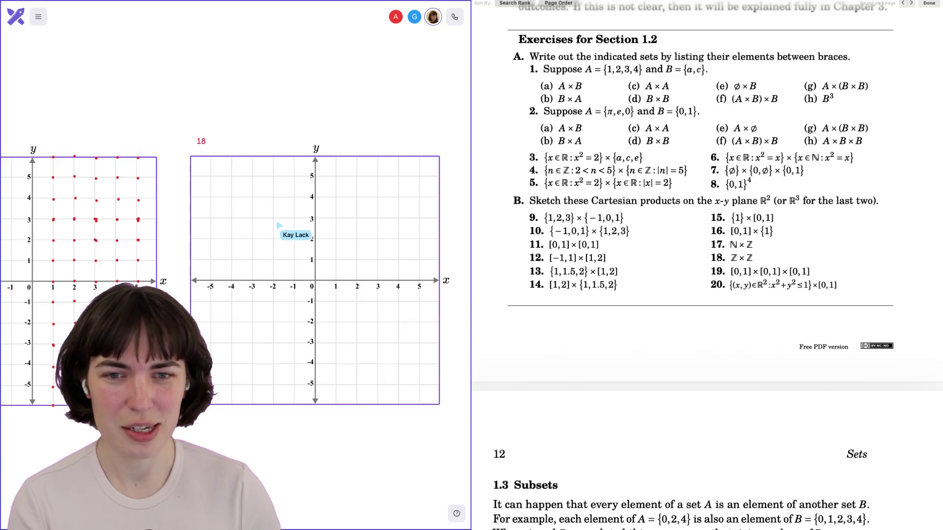
{"action": "scroll", "coordinate": [235, 289], "scroll_direction": "right", "scroll_amount": 4}
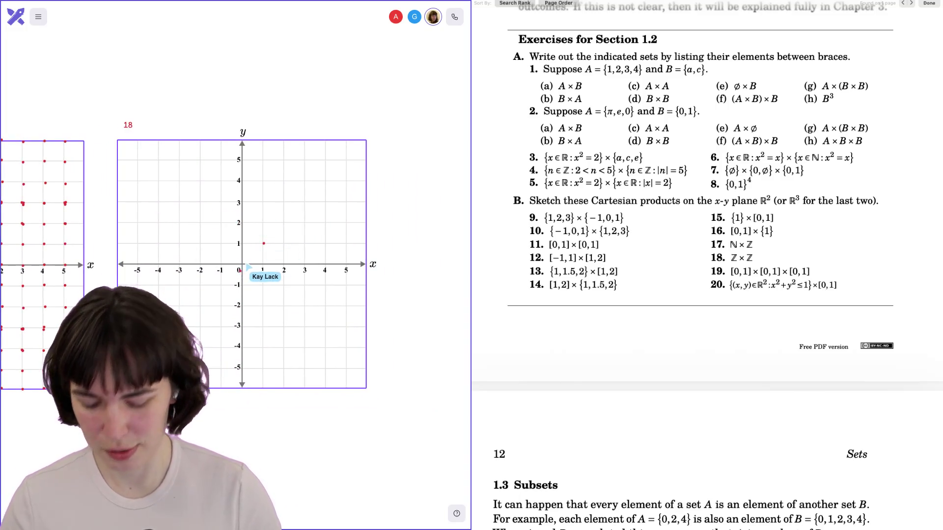
{"action": "scroll", "coordinate": [235, 265], "scroll_direction": "left", "scroll_amount": 5}
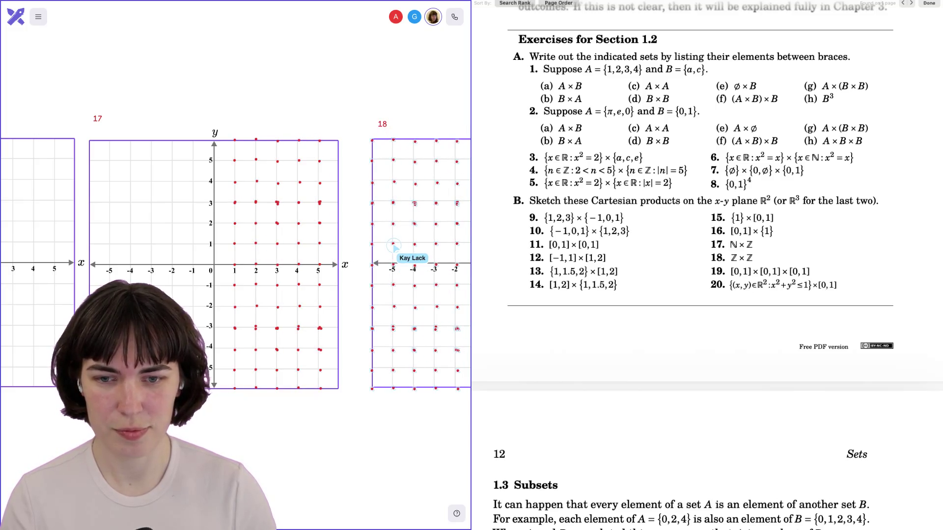
{"action": "scroll", "coordinate": [236, 265], "scroll_direction": "right", "scroll_amount": 6}
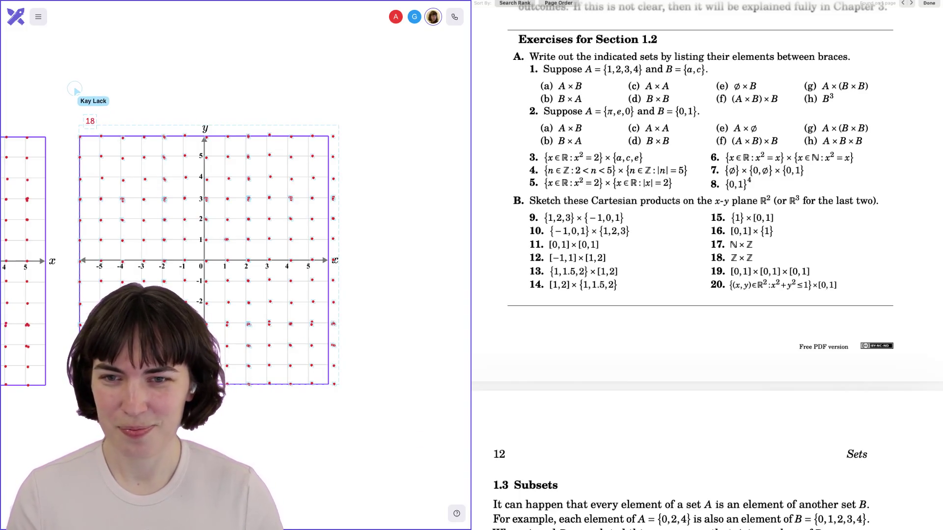
{"action": "scroll", "coordinate": [181, 170], "scroll_direction": "left", "scroll_amount": 3}
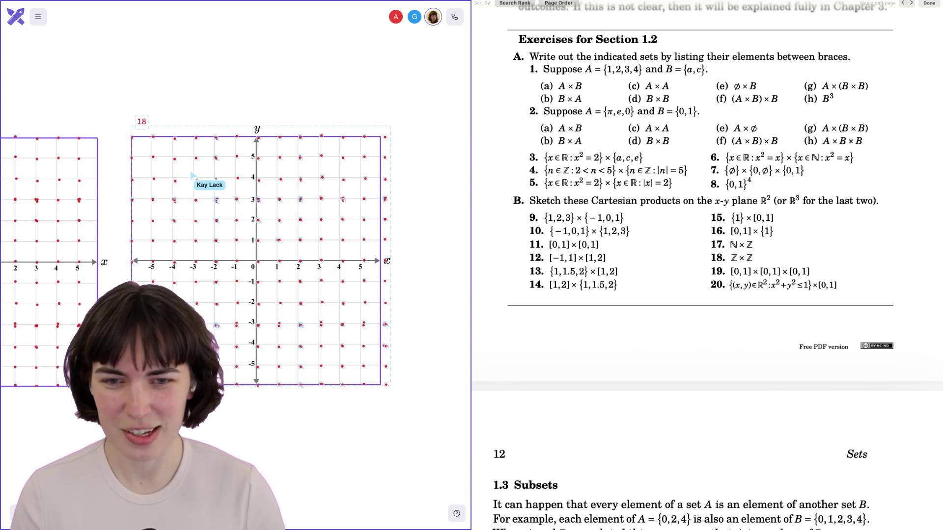
{"action": "scroll", "coordinate": [186, 177], "scroll_direction": "right", "scroll_amount": 3}
{"action": "left_click_drag", "start_coordinate": [194, 199], "coordinate": [489, 193]}
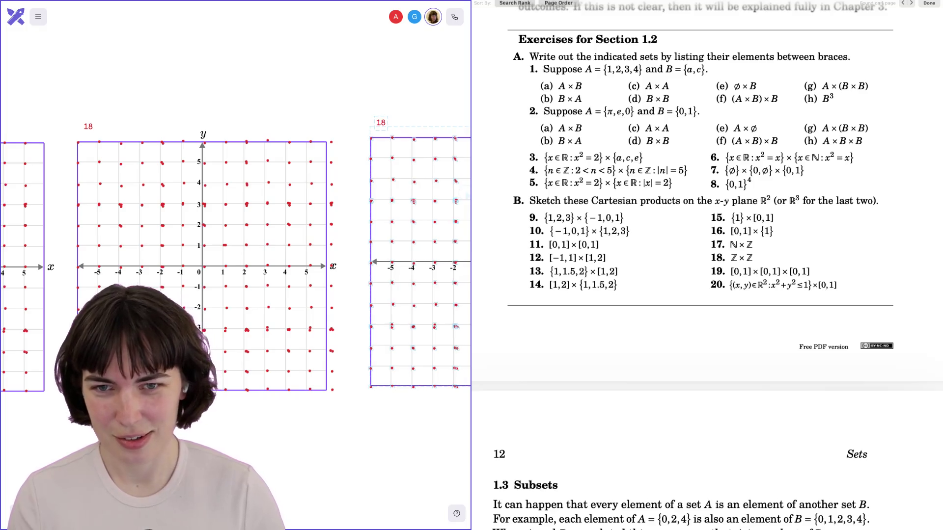
Step: Change the copied grid's label to 19
{"action": "type", "text": "9"}
{"action": "key", "text": "BackSpace"}
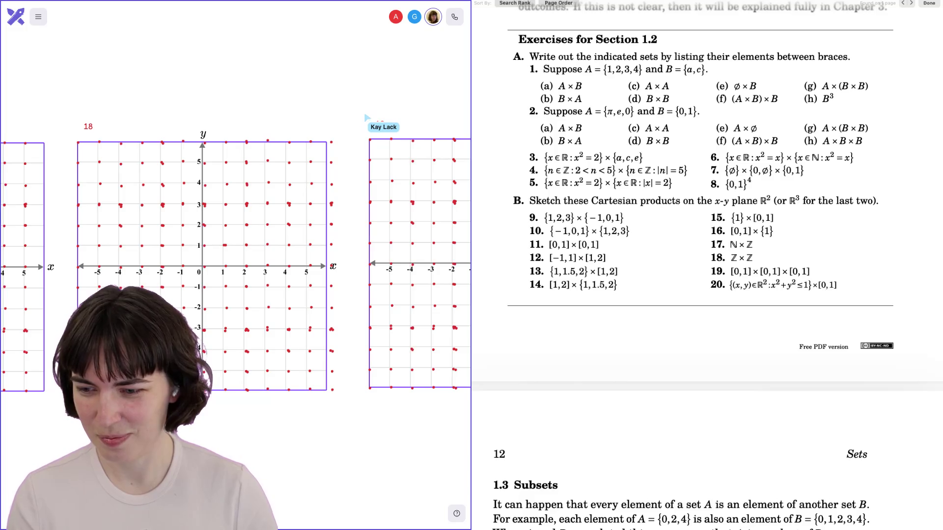
{"action": "scroll", "coordinate": [295, 196], "scroll_direction": "right", "scroll_amount": 5}
{"action": "scroll", "coordinate": [178, 120], "scroll_direction": "right", "scroll_amount": 2}
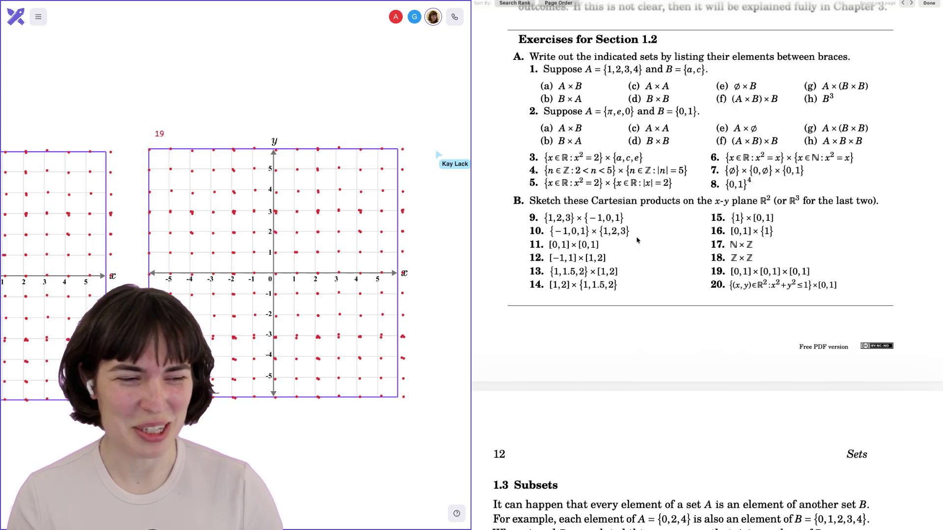
Step: Paste 3D axes to replace the empty 2D grid under label 19
{"action": "scroll", "coordinate": [639, 236], "scroll_direction": "up", "scroll_amount": 8}
{"action": "scroll", "coordinate": [641, 228], "scroll_direction": "down", "scroll_amount": 10}
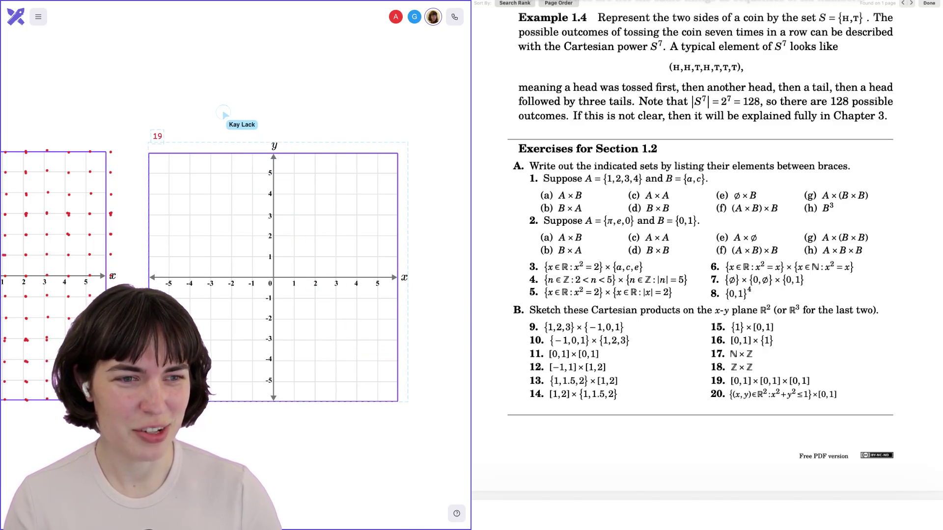
{"action": "scroll", "coordinate": [565, 269], "scroll_direction": "down", "scroll_amount": 2}
{"action": "scroll", "coordinate": [566, 270], "scroll_direction": "up", "scroll_amount": 1}
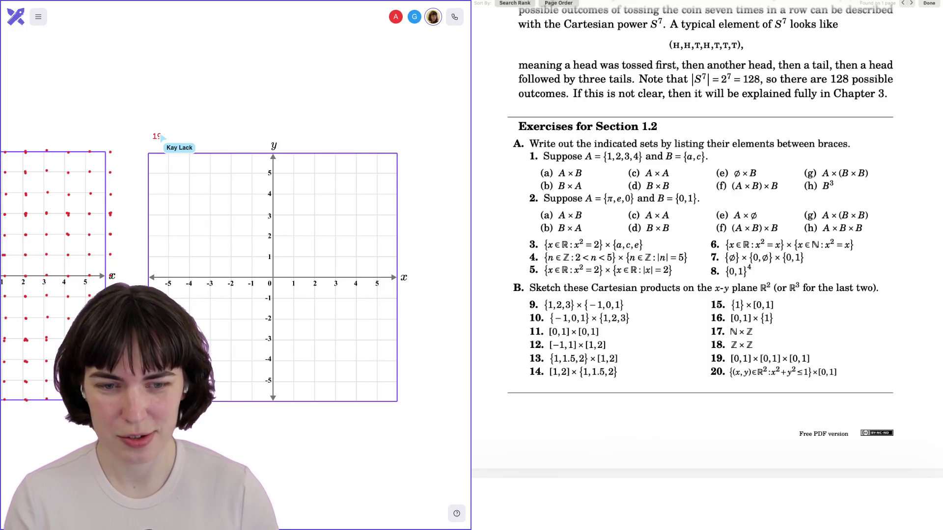
{"action": "key", "text": "ctrl+v"}
Step: Move the pasted 3D axes into place under the 19 label
{"action": "mouse_move", "coordinate": [347, 315]}
{"action": "left_mouse_down"}
{"action": "mouse_move", "coordinate": [190, 242]}
{"action": "mouse_move", "coordinate": [190, 187]}
{"action": "mouse_move", "coordinate": [214, 199]}
{"action": "left_mouse_up"}
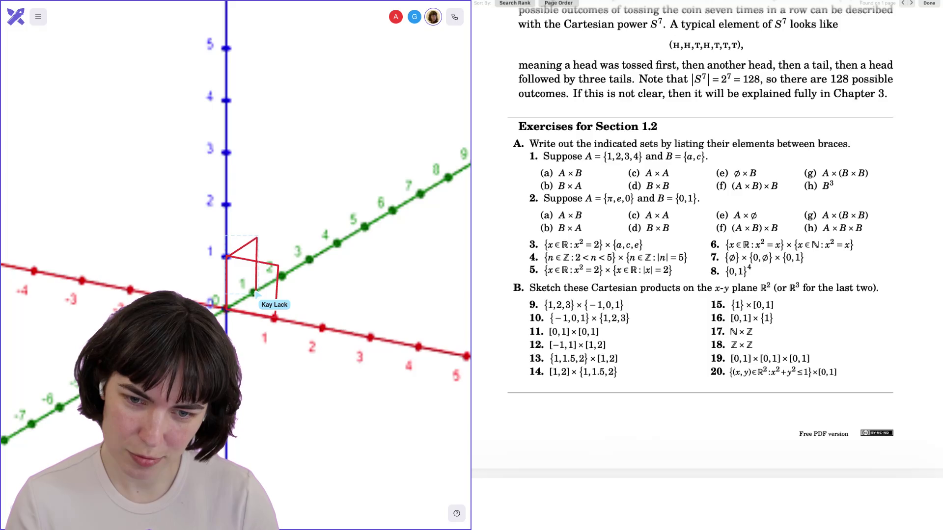
Step: Draw the remaining red cube edges, undo the stray corner tail, and add the right edge
{"action": "left_click_drag", "start_coordinate": [298, 301], "coordinate": [274, 318]}
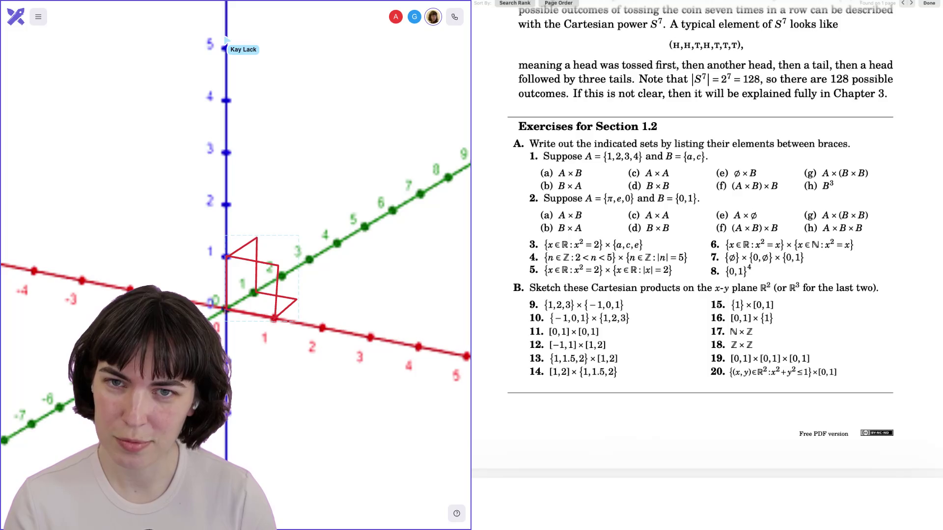
{"action": "mouse_move", "coordinate": [257, 238]}
{"action": "left_mouse_down"}
{"action": "mouse_move", "coordinate": [299, 246]}
{"action": "mouse_move", "coordinate": [296, 293]}
{"action": "mouse_move", "coordinate": [309, 295]}
{"action": "left_mouse_up"}
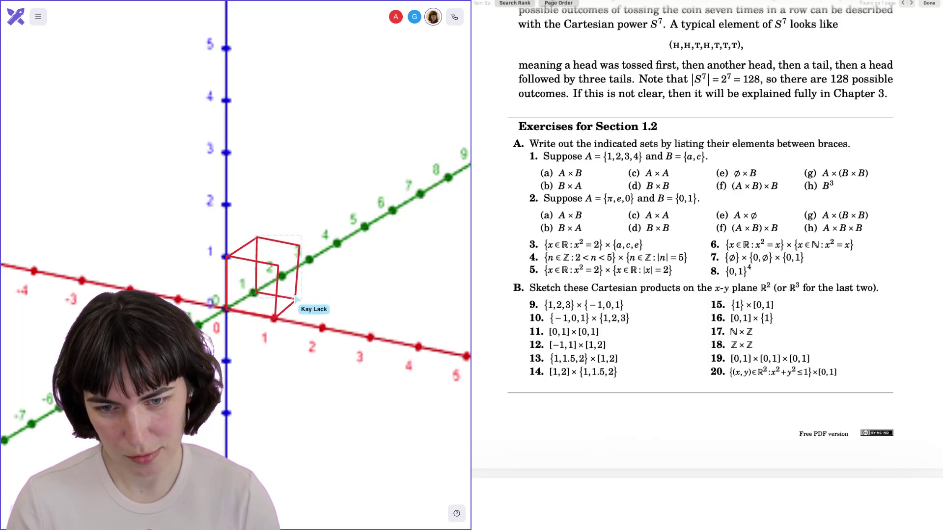
{"action": "key", "text": "ctrl+z"}
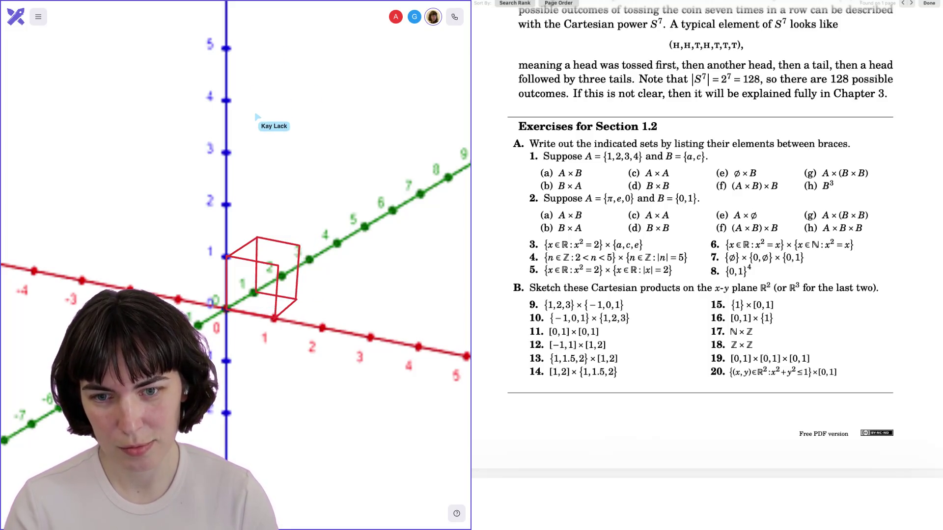
{"action": "left_click_drag", "start_coordinate": [287, 249], "coordinate": [296, 242]}
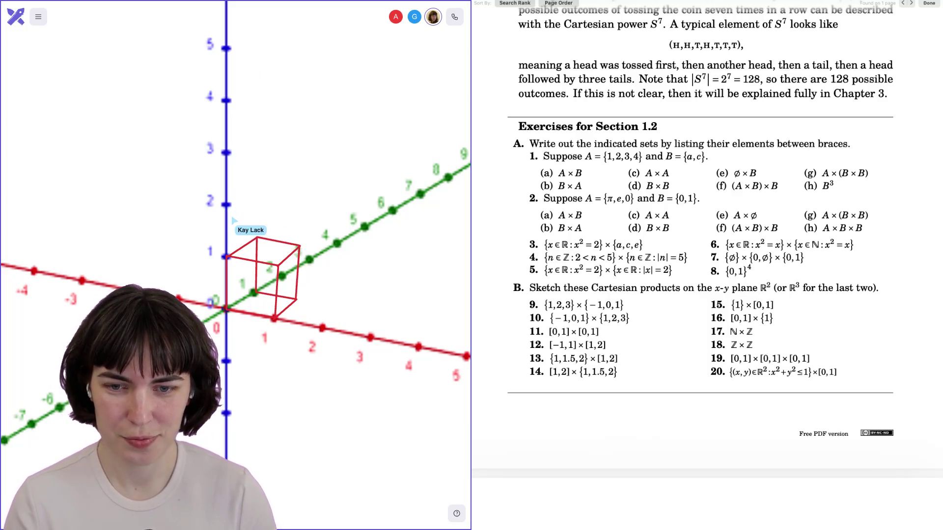
{"action": "left_click", "coordinate": [239, 267]}
Step: Scribble red shading inside the unit cube so it reads as solid
{"action": "mouse_move", "coordinate": [239, 268]}
{"action": "left_mouse_down"}
{"action": "mouse_move", "coordinate": [265, 302]}
{"action": "mouse_move", "coordinate": [271, 245]}
{"action": "mouse_move", "coordinate": [290, 282]}
{"action": "mouse_move", "coordinate": [289, 290]}
{"action": "mouse_move", "coordinate": [255, 284]}
{"action": "mouse_move", "coordinate": [248, 292]}
{"action": "mouse_move", "coordinate": [261, 303]}
{"action": "left_mouse_up"}
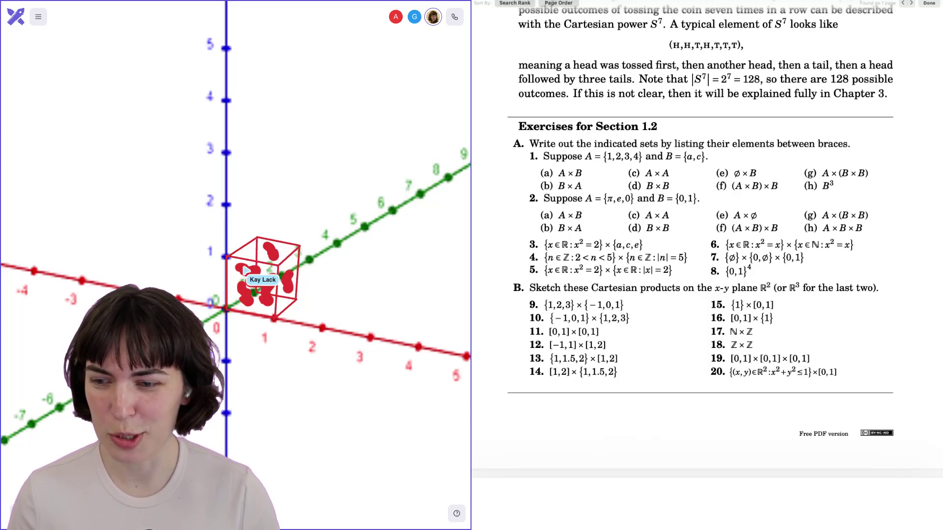
{"action": "left_click_drag", "start_coordinate": [244, 272], "coordinate": [230, 294]}
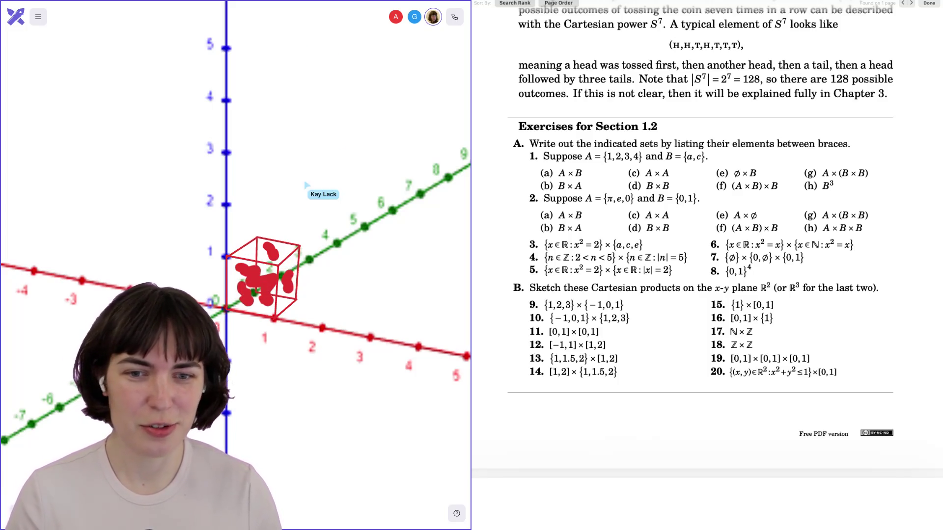
{"action": "scroll", "coordinate": [331, 243], "scroll_direction": "down", "scroll_amount": 2}
Step: Pan right from the finished graph 19 to the blank 3D axes labelled 20
{"action": "scroll", "coordinate": [163, 282], "scroll_direction": "down", "scroll_amount": 3}
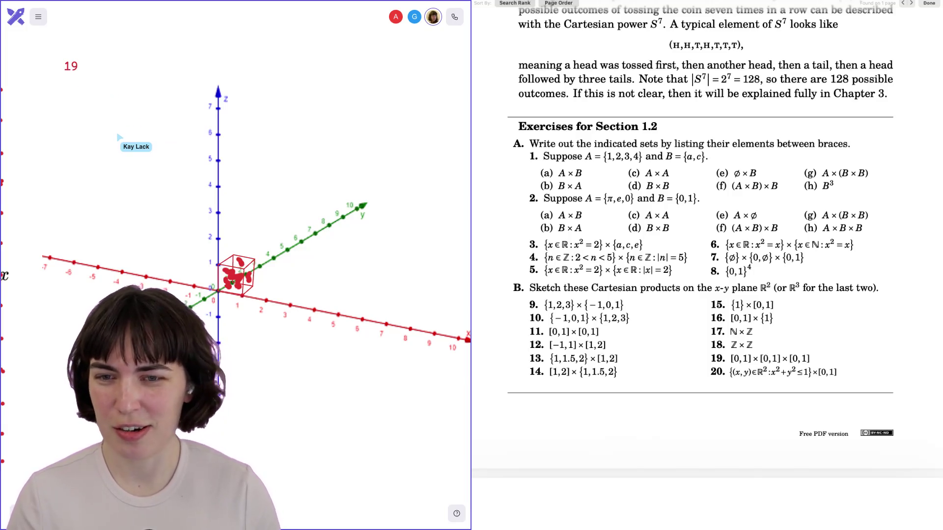
{"action": "scroll", "coordinate": [123, 141], "scroll_direction": "down", "scroll_amount": 2}
{"action": "scroll", "coordinate": [122, 141], "scroll_direction": "left", "scroll_amount": 3}
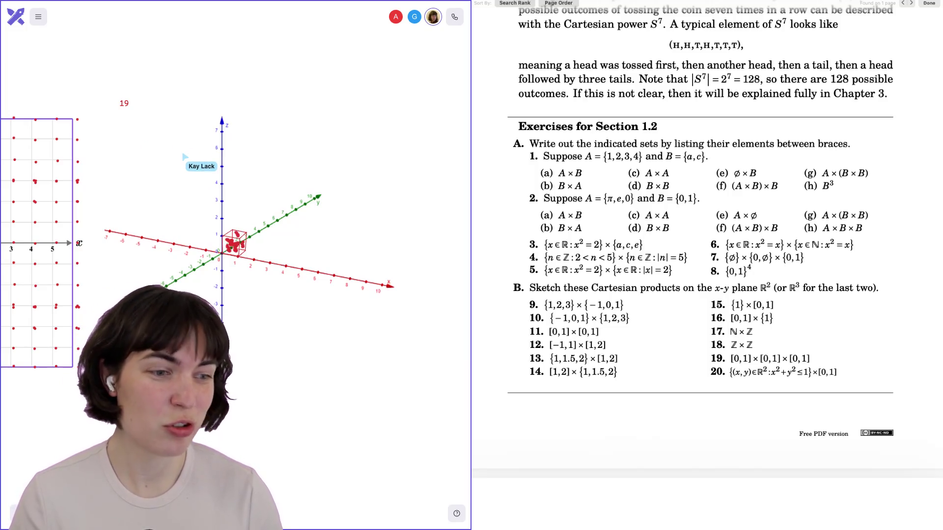
{"action": "left_click", "coordinate": [185, 156]}
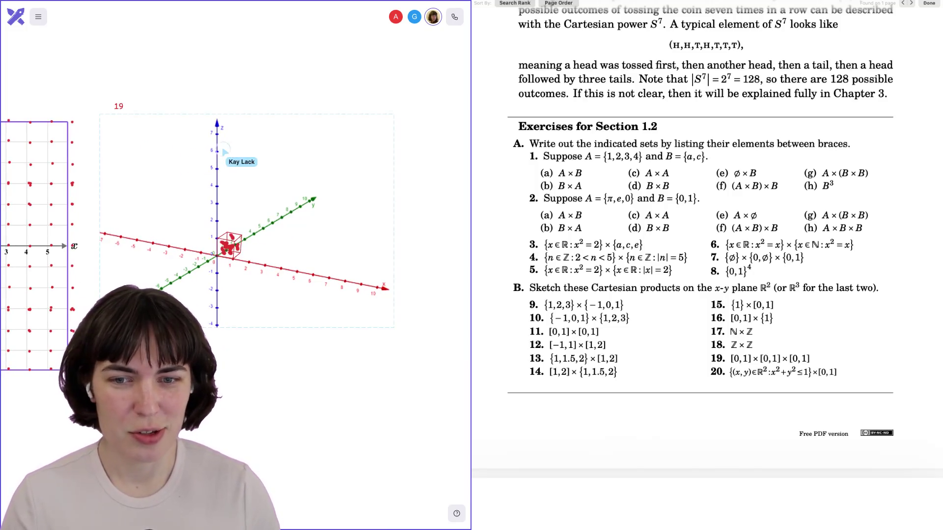
{"action": "scroll", "coordinate": [287, 156], "scroll_direction": "right", "scroll_amount": 5}
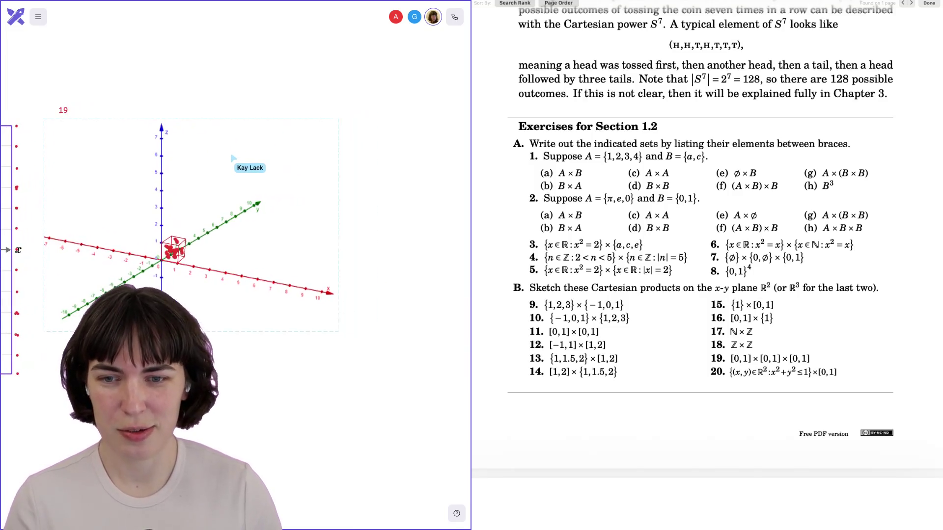
{"action": "scroll", "coordinate": [232, 158], "scroll_direction": "left", "scroll_amount": 5}
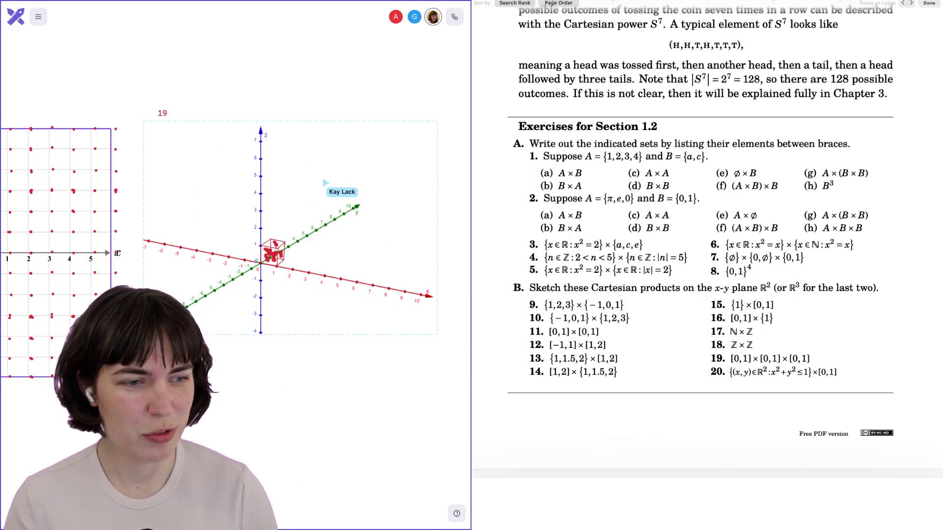
{"action": "scroll", "coordinate": [226, 196], "scroll_direction": "right", "scroll_amount": 8}
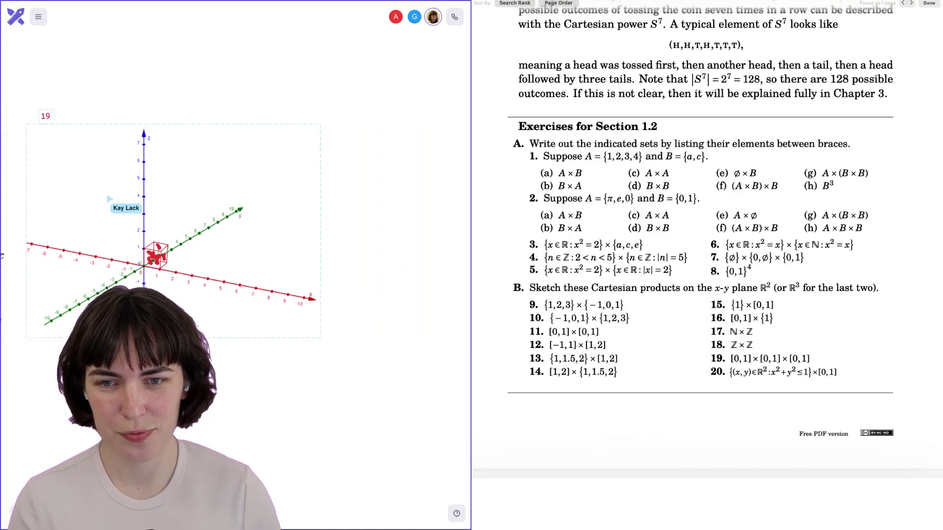
{"action": "scroll", "coordinate": [109, 199], "scroll_direction": "right", "scroll_amount": 3}
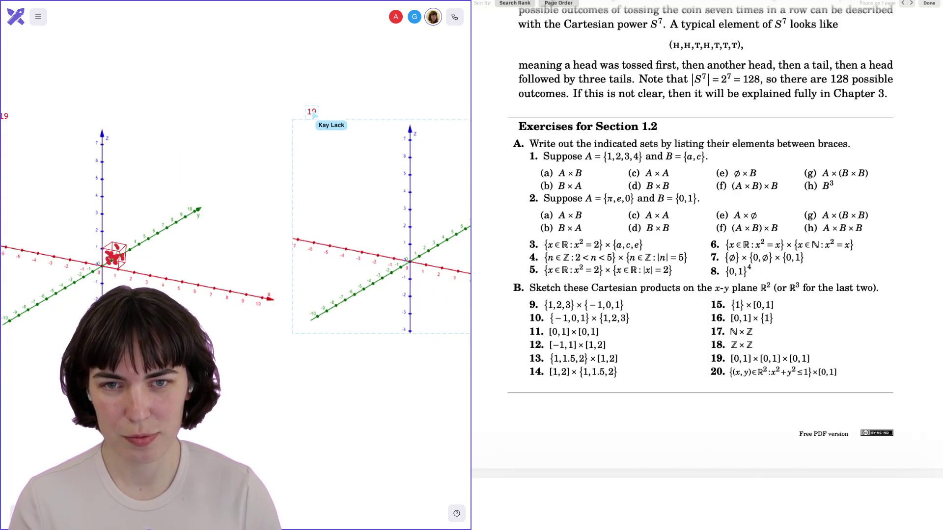
{"action": "scroll", "coordinate": [236, 221], "scroll_direction": "right", "scroll_amount": 10}
Step: Read exercise 20 in the PDF, then jump to the blank −5 to 5 x-y grid frame
{"action": "scroll", "coordinate": [280, 239], "scroll_direction": "up", "scroll_amount": 5}
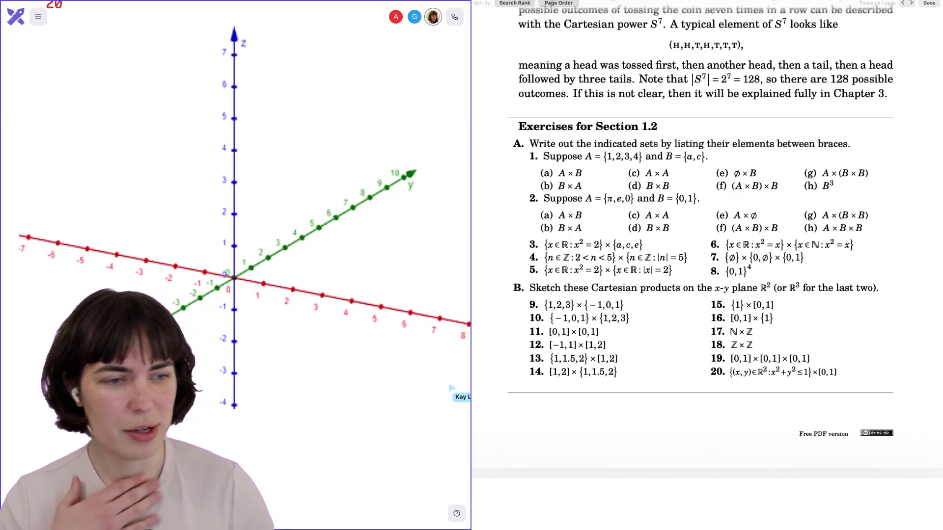
{"action": "scroll", "coordinate": [267, 245], "scroll_direction": "up", "scroll_amount": 5}
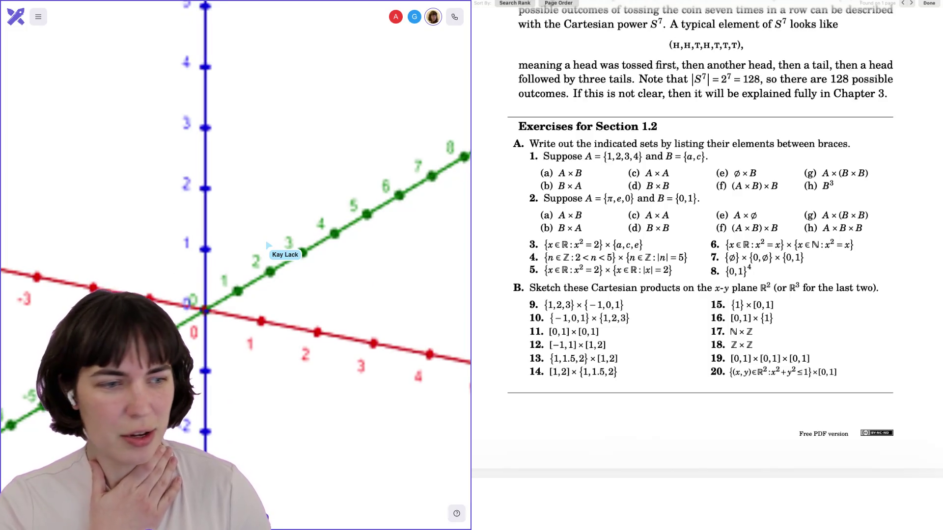
{"action": "scroll", "coordinate": [268, 245], "scroll_direction": "left", "scroll_amount": 2}
{"action": "scroll", "coordinate": [268, 245], "scroll_direction": "down", "scroll_amount": 2}
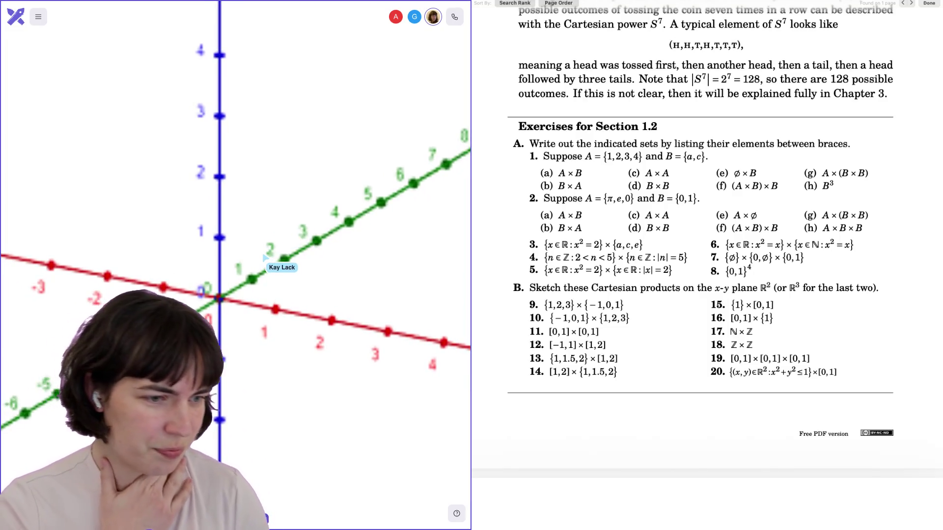
{"action": "scroll", "coordinate": [736, 346], "scroll_direction": "down", "scroll_amount": 3}
{"action": "left_click_drag", "start_coordinate": [727, 291], "coordinate": [835, 290]}
{"action": "left_click", "coordinate": [775, 312]}
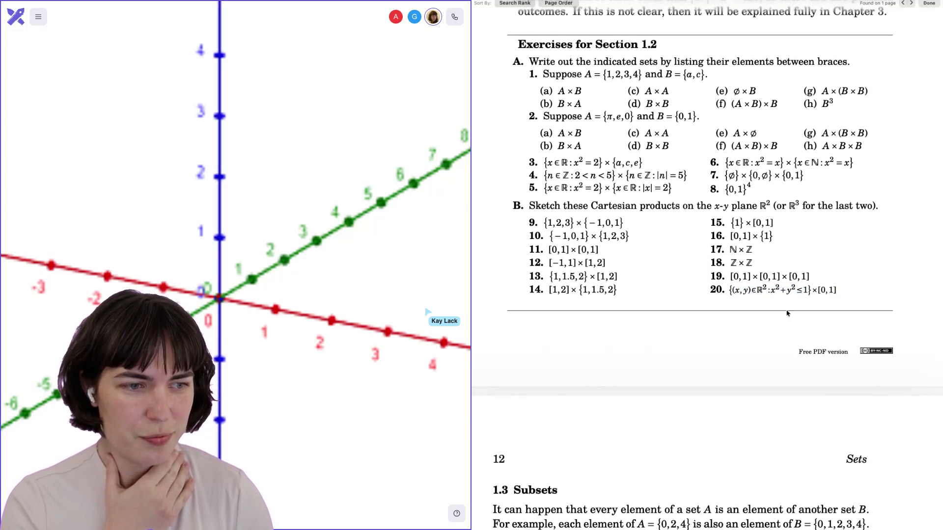
{"action": "scroll", "coordinate": [775, 312], "scroll_direction": "down", "scroll_amount": 2}
{"action": "scroll", "coordinate": [775, 313], "scroll_direction": "down", "scroll_amount": 1}
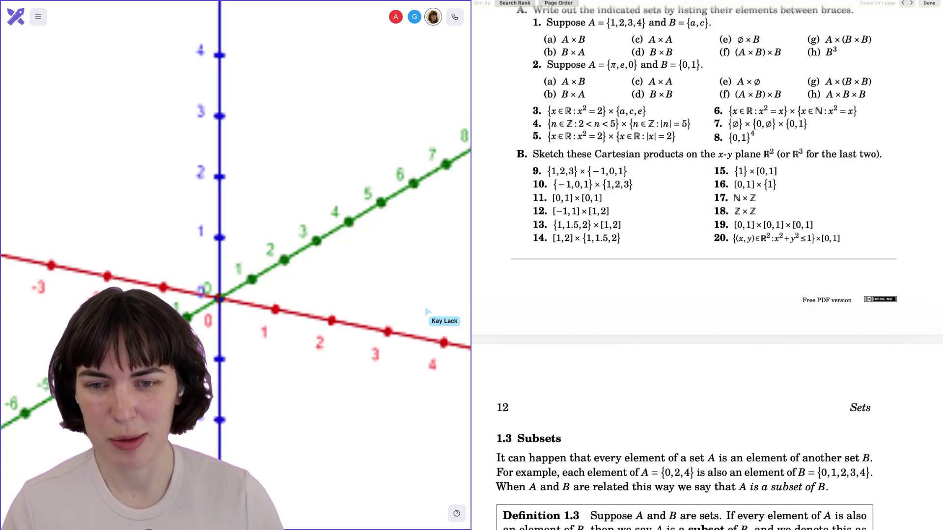
{"action": "scroll", "coordinate": [427, 312], "scroll_direction": "down", "scroll_amount": 5}
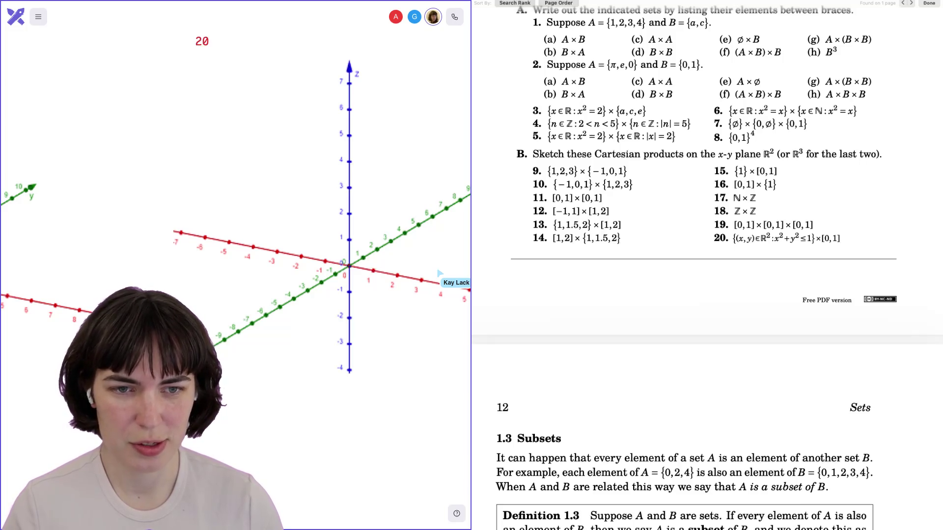
{"action": "key", "text": "Right"}
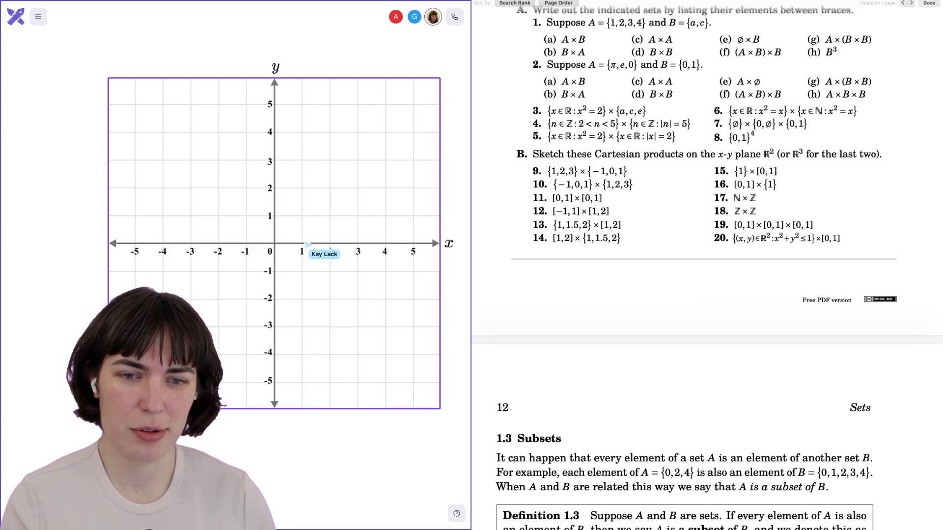
Step: Mark red dots at (0,1), (1,0), (0,−1) and (−1,0), undoing a stray origin stroke
{"action": "left_click", "coordinate": [275, 216]}
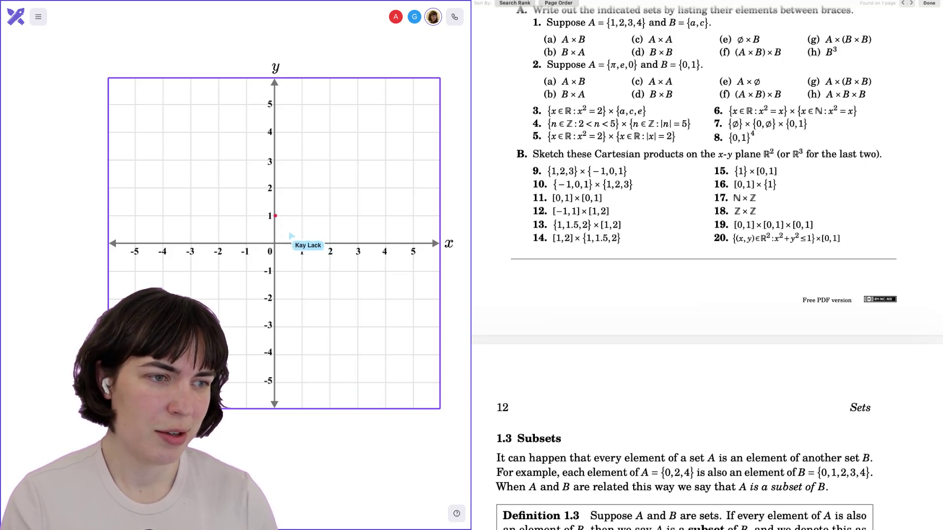
{"action": "left_click", "coordinate": [301, 242]}
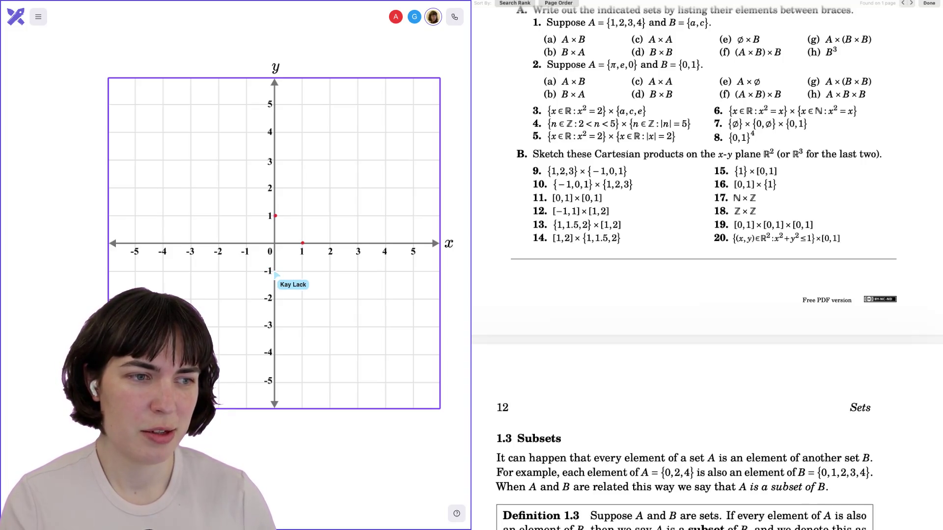
{"action": "left_click", "coordinate": [274, 272]}
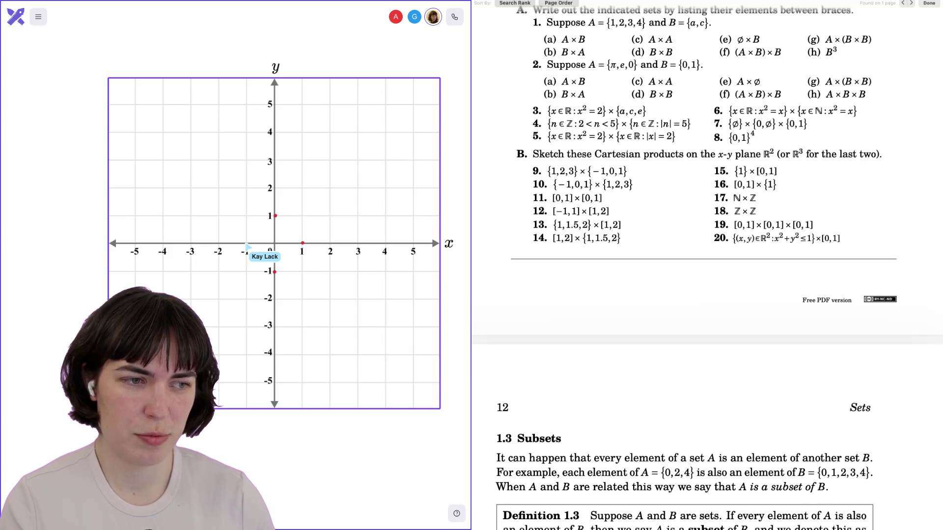
{"action": "left_click", "coordinate": [246, 244]}
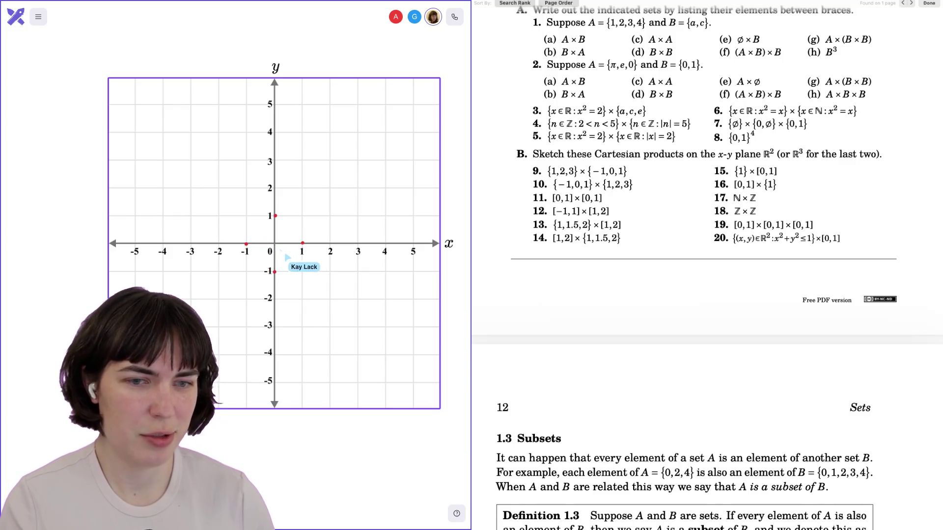
{"action": "left_click_drag", "start_coordinate": [275, 238], "coordinate": [278, 246]}
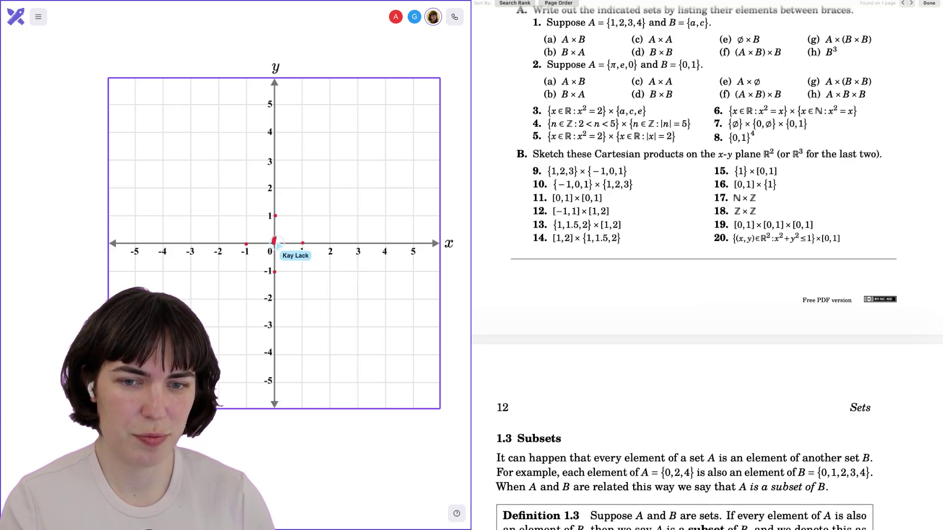
{"action": "key", "text": "ctrl+z"}
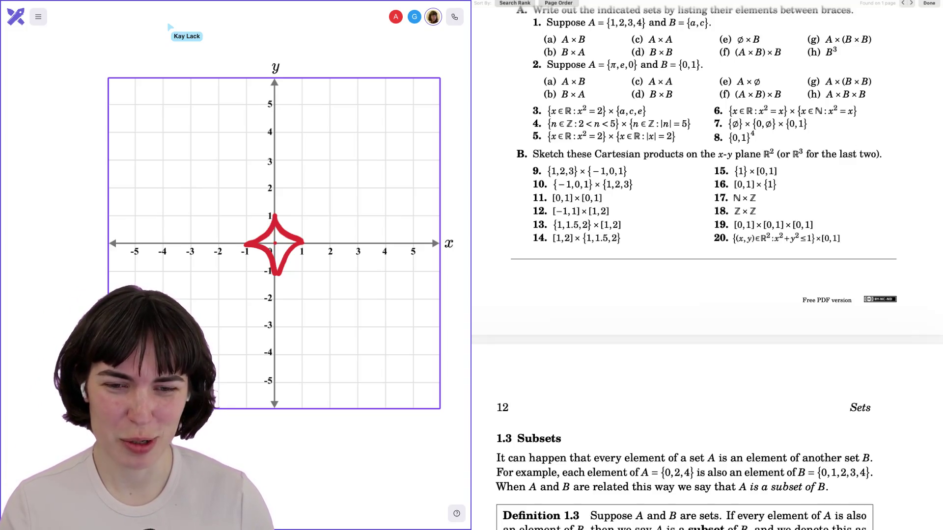
Step: Redraw the right and left arcs bulging outward so the red outline becomes a unit circle
{"action": "mouse_move", "coordinate": [304, 244]}
{"action": "left_mouse_down"}
{"action": "mouse_move", "coordinate": [325, 257]}
{"action": "mouse_move", "coordinate": [277, 309]}
{"action": "left_mouse_up"}
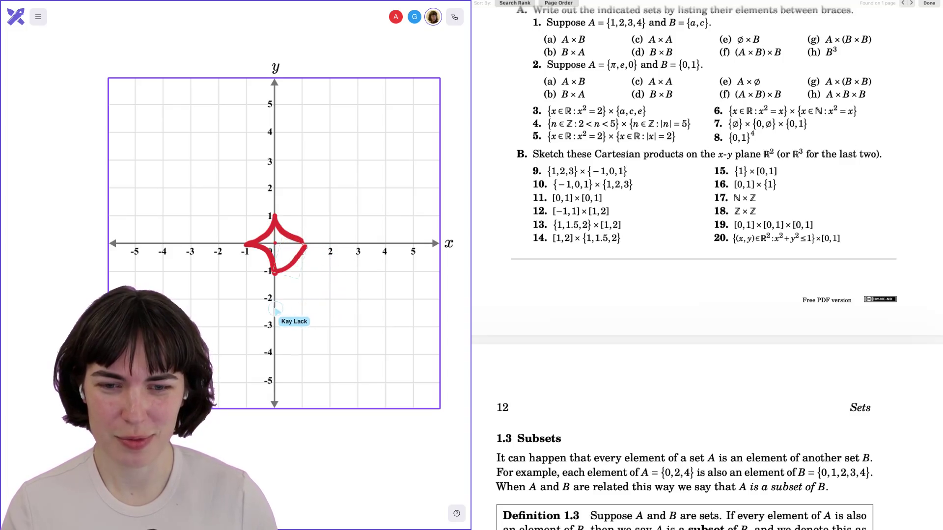
{"action": "mouse_move", "coordinate": [305, 246]}
{"action": "left_mouse_down"}
{"action": "mouse_move", "coordinate": [278, 215]}
{"action": "mouse_move", "coordinate": [305, 246]}
{"action": "mouse_move", "coordinate": [275, 273]}
{"action": "left_mouse_up"}
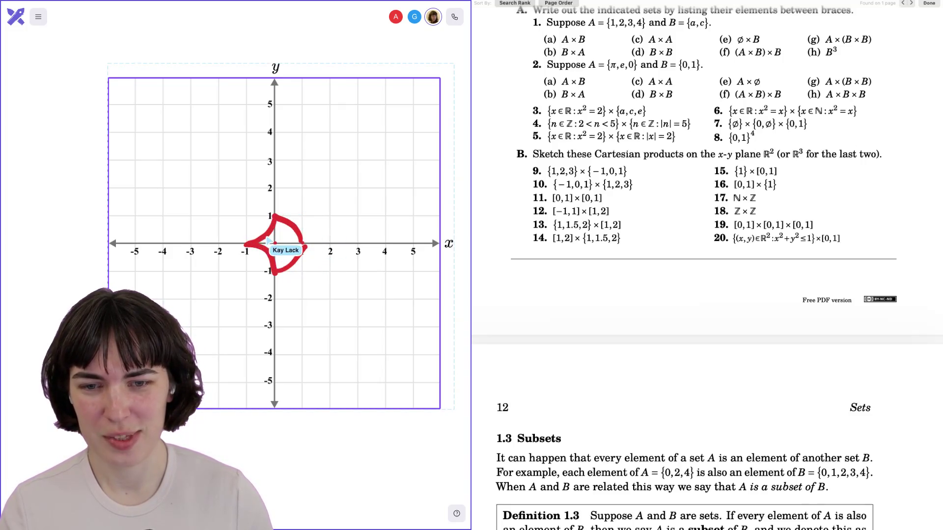
{"action": "mouse_move", "coordinate": [265, 210]}
{"action": "left_mouse_down"}
{"action": "mouse_move", "coordinate": [270, 268]}
{"action": "mouse_move", "coordinate": [275, 248]}
{"action": "mouse_move", "coordinate": [290, 273]}
{"action": "mouse_move", "coordinate": [260, 300]}
{"action": "left_mouse_up"}
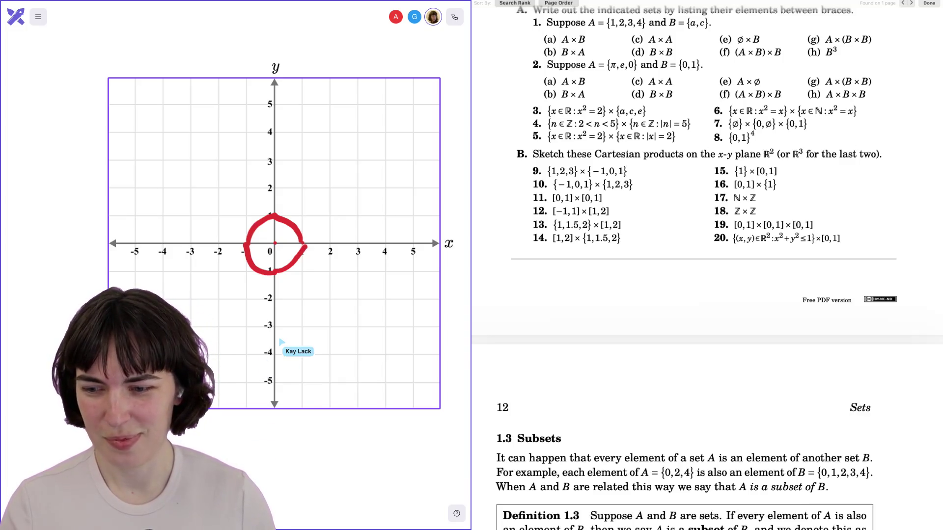
{"action": "scroll", "coordinate": [274, 243], "scroll_direction": "down", "scroll_amount": 1}
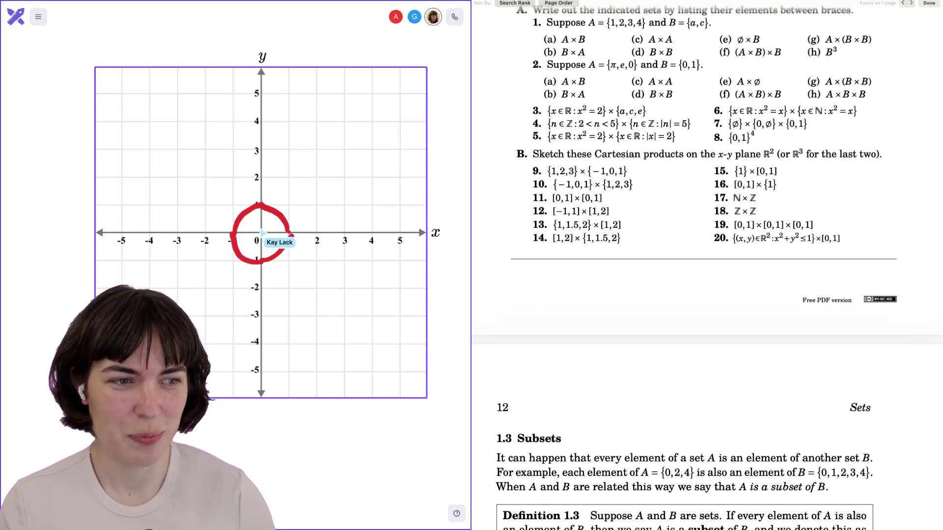
{"action": "scroll", "coordinate": [261, 232], "scroll_direction": "down", "scroll_amount": 5}
Step: Scroll and zoom the canvas to a close view of graph 20's bare 3D axes near the origin
{"action": "scroll", "coordinate": [294, 286], "scroll_direction": "up", "scroll_amount": 3}
{"action": "scroll", "coordinate": [290, 355], "scroll_direction": "up", "scroll_amount": 5}
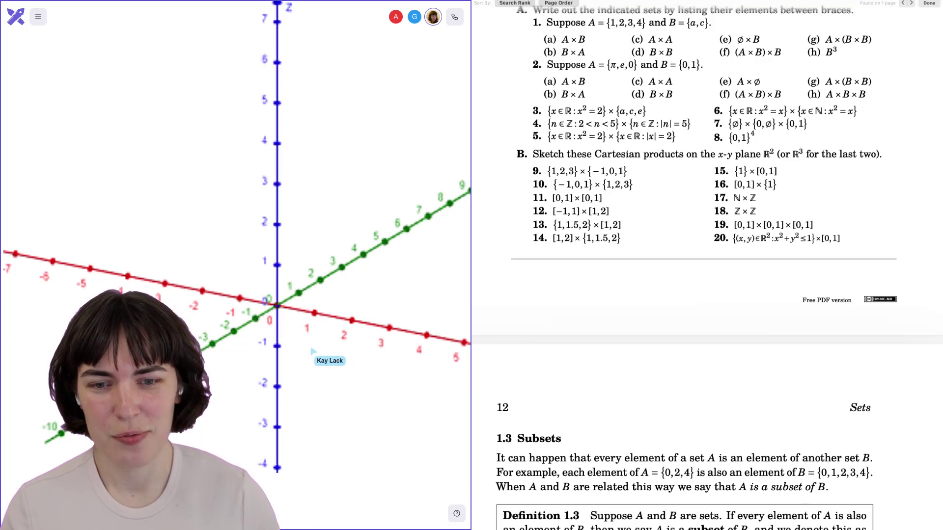
{"action": "scroll", "coordinate": [318, 343], "scroll_direction": "right", "scroll_amount": 1}
{"action": "scroll", "coordinate": [318, 342], "scroll_direction": "up", "scroll_amount": 1}
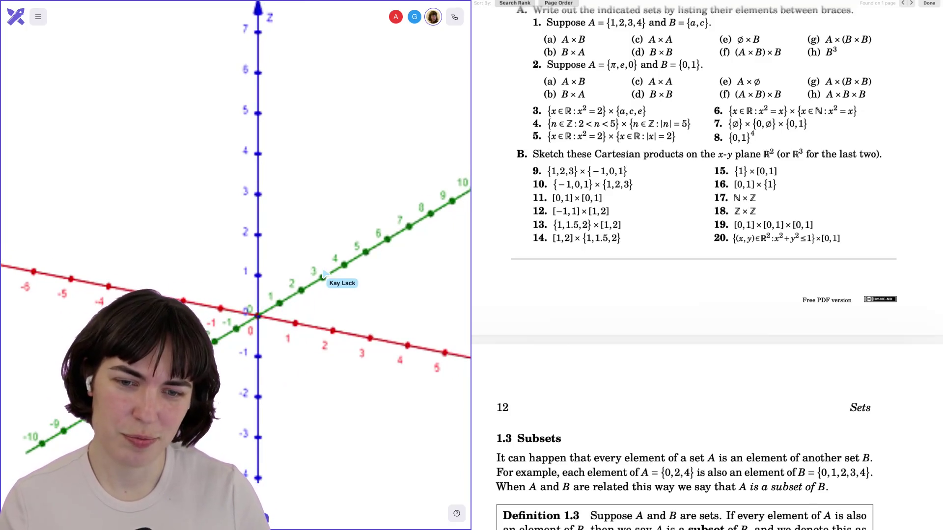
{"action": "scroll", "coordinate": [264, 311], "scroll_direction": "up", "scroll_amount": 3}
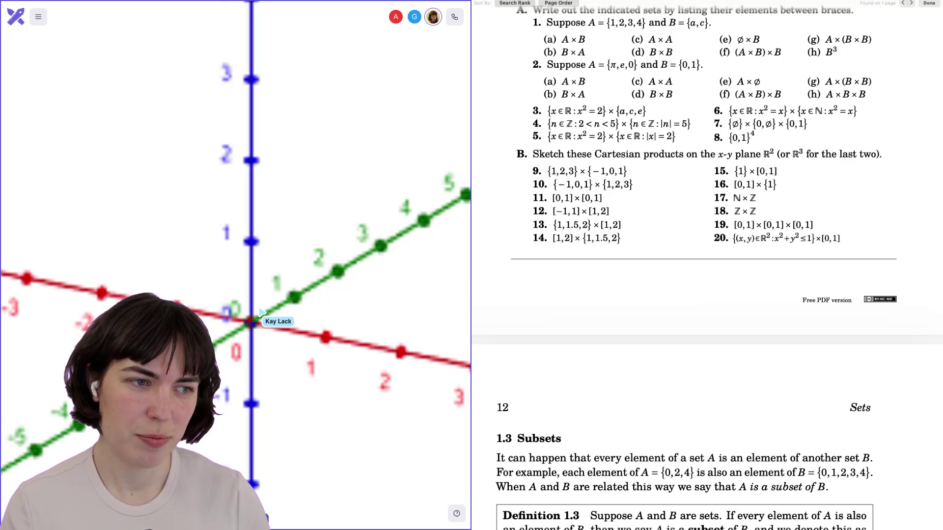
{"action": "scroll", "coordinate": [235, 266], "scroll_direction": "down", "scroll_amount": 5}
{"action": "scroll", "coordinate": [236, 265], "scroll_direction": "up", "scroll_amount": 4}
{"action": "scroll", "coordinate": [235, 265], "scroll_direction": "up", "scroll_amount": 2}
{"action": "scroll", "coordinate": [236, 265], "scroll_direction": "down", "scroll_amount": 5}
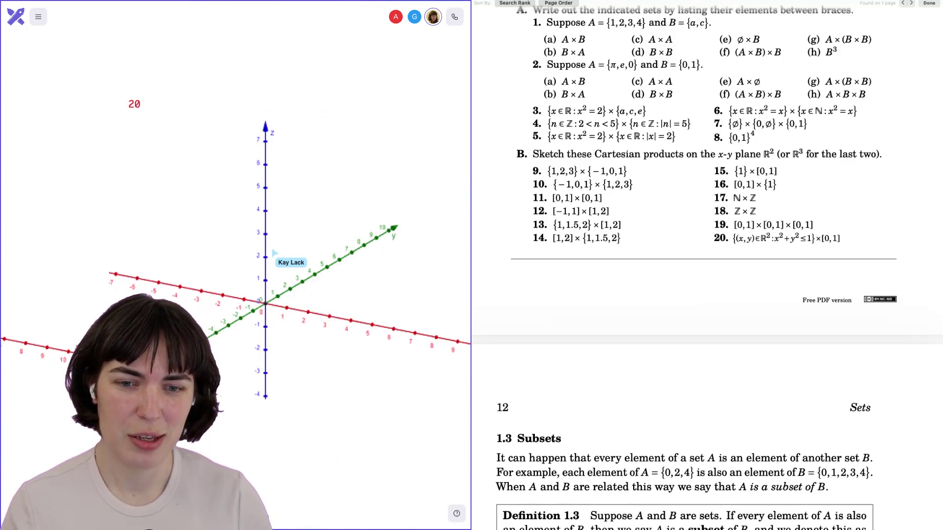
{"action": "scroll", "coordinate": [235, 265], "scroll_direction": "down", "scroll_amount": 1}
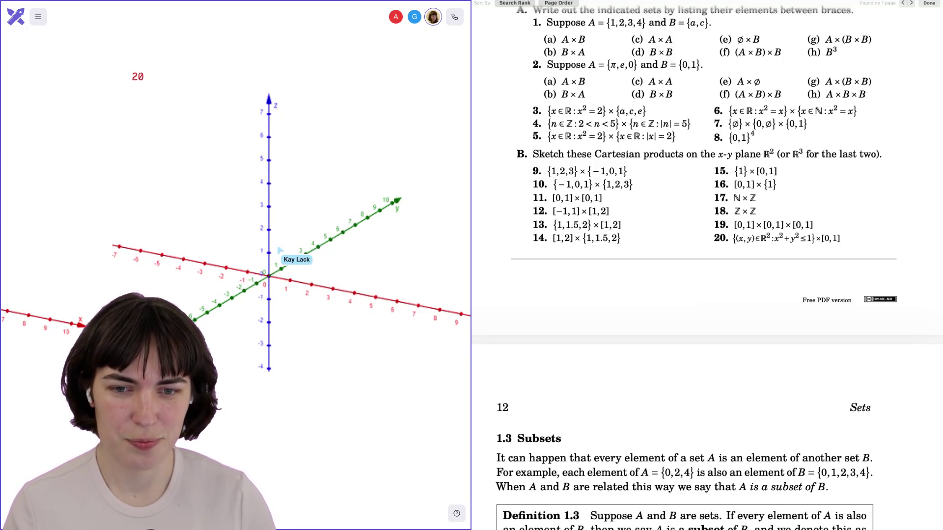
{"action": "scroll", "coordinate": [279, 249], "scroll_direction": "up", "scroll_amount": 8}
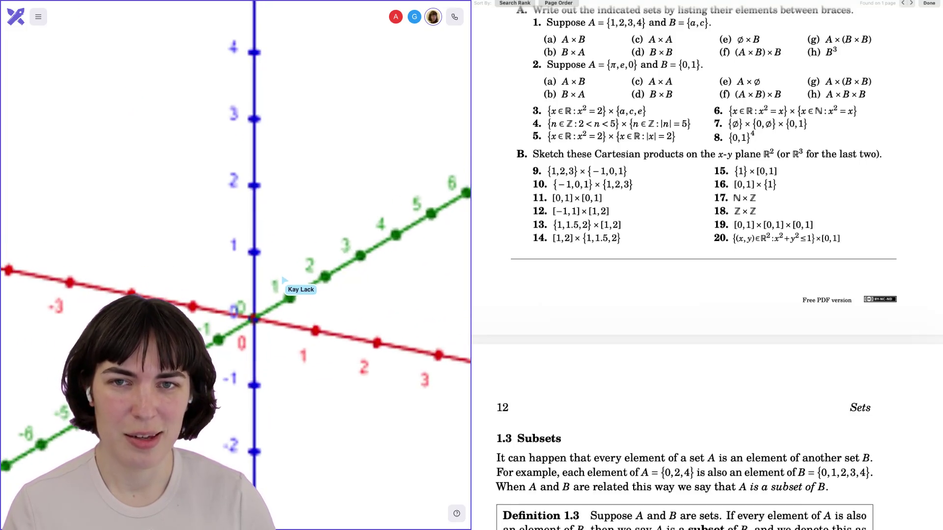
Step: Draw a red ellipse around point 1 on the y-axis, then widen, lower and enlarge it
{"action": "mouse_move", "coordinate": [252, 216]}
{"action": "left_mouse_down"}
{"action": "mouse_move", "coordinate": [301, 266]}
{"action": "mouse_move", "coordinate": [302, 287]}
{"action": "left_mouse_up"}
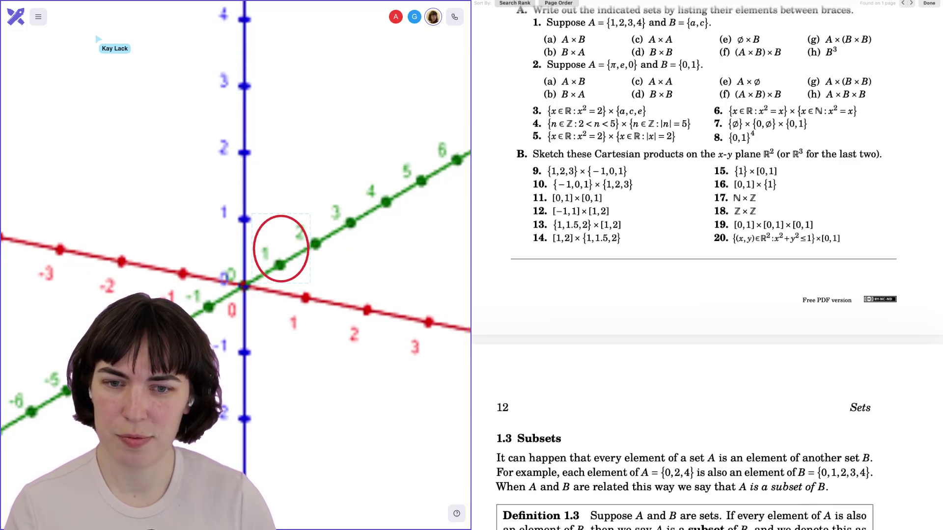
{"action": "left_click_drag", "start_coordinate": [252, 249], "coordinate": [245, 248]}
{"action": "left_click_drag", "start_coordinate": [309, 245], "coordinate": [310, 251]}
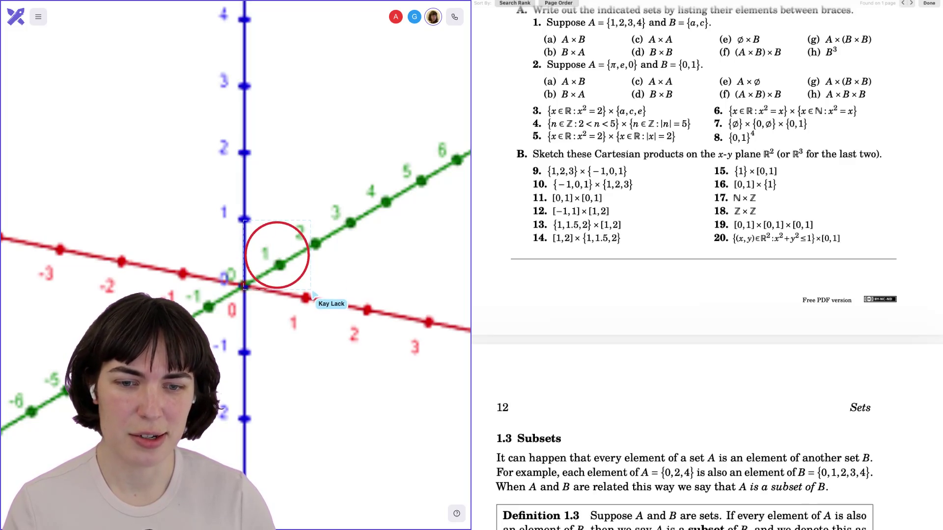
{"action": "left_click_drag", "start_coordinate": [312, 287], "coordinate": [314, 295]}
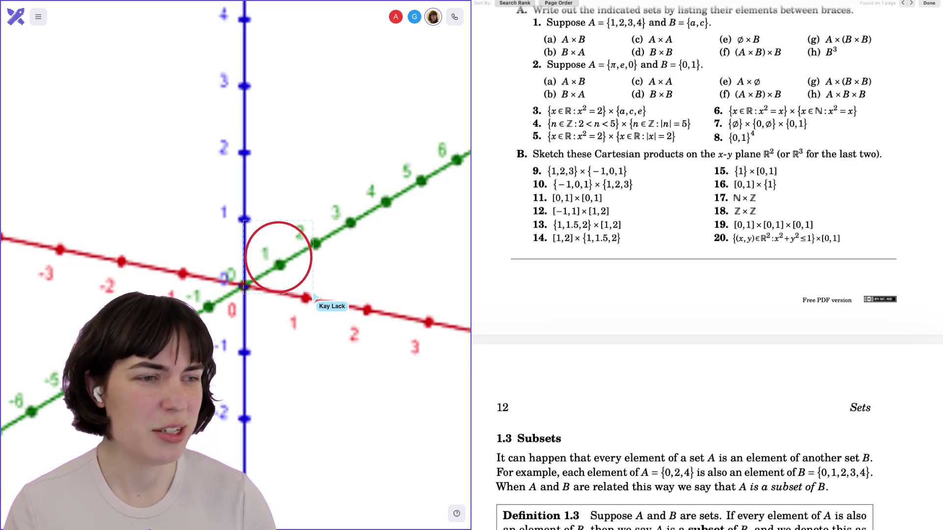
{"action": "scroll", "coordinate": [320, 273], "scroll_direction": "up", "scroll_amount": 7}
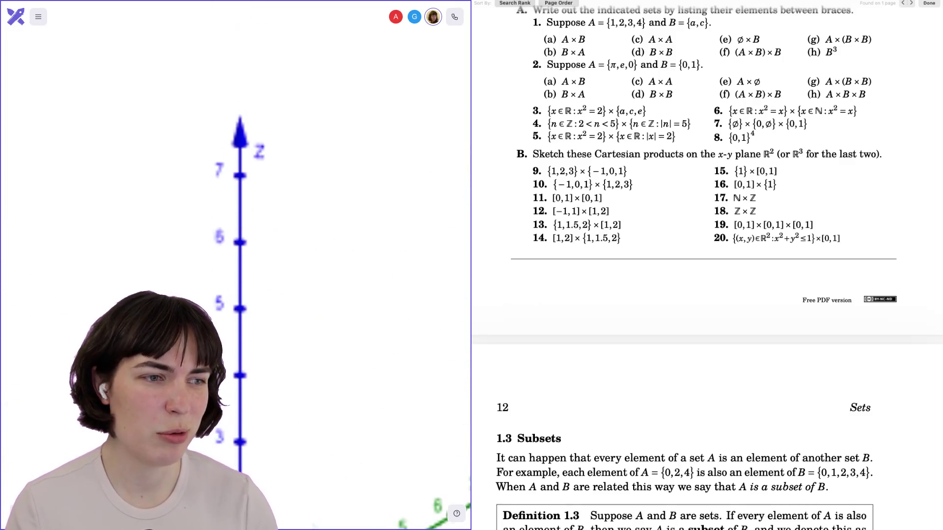
{"action": "scroll", "coordinate": [289, 186], "scroll_direction": "down", "scroll_amount": 7}
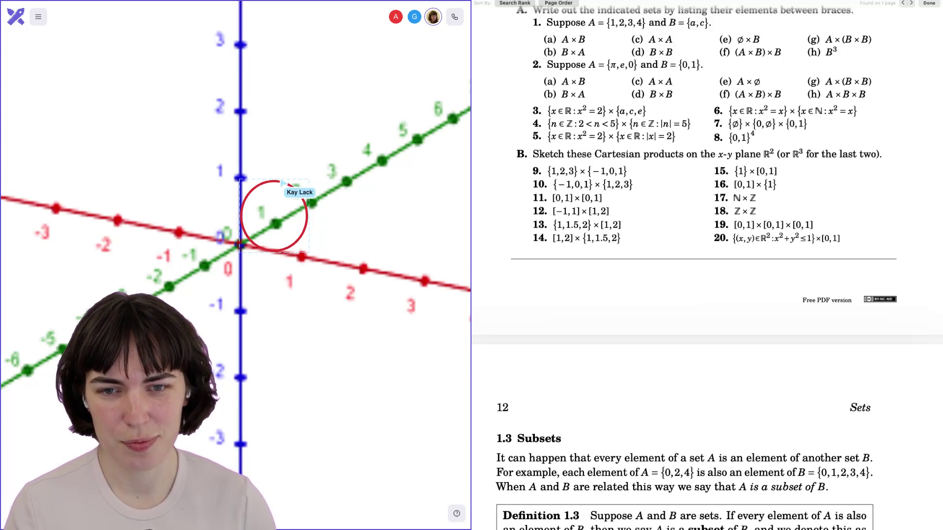
Step: Move the red circle right, squash it, then delete it and add a red stroke near the origin
{"action": "mouse_move", "coordinate": [292, 192]}
{"action": "left_mouse_down"}
{"action": "mouse_move", "coordinate": [303, 203]}
{"action": "mouse_move", "coordinate": [348, 200]}
{"action": "mouse_move", "coordinate": [334, 187]}
{"action": "mouse_move", "coordinate": [352, 204]}
{"action": "left_mouse_up"}
{"action": "left_click", "coordinate": [367, 207]}
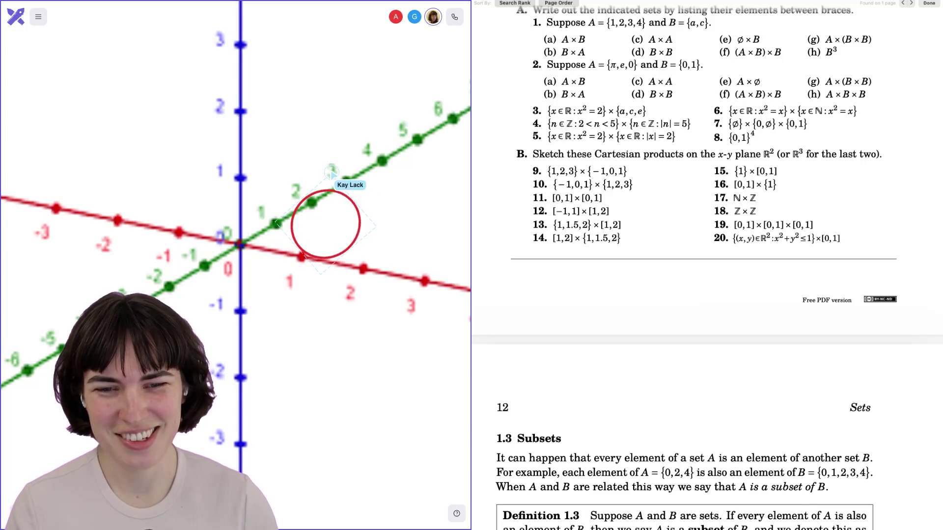
{"action": "left_click", "coordinate": [347, 193]}
{"action": "mouse_move", "coordinate": [331, 175]}
{"action": "left_mouse_down"}
{"action": "mouse_move", "coordinate": [334, 208]}
{"action": "mouse_move", "coordinate": [350, 210]}
{"action": "mouse_move", "coordinate": [321, 216]}
{"action": "mouse_move", "coordinate": [330, 209]}
{"action": "left_mouse_up"}
{"action": "key", "text": "Delete"}
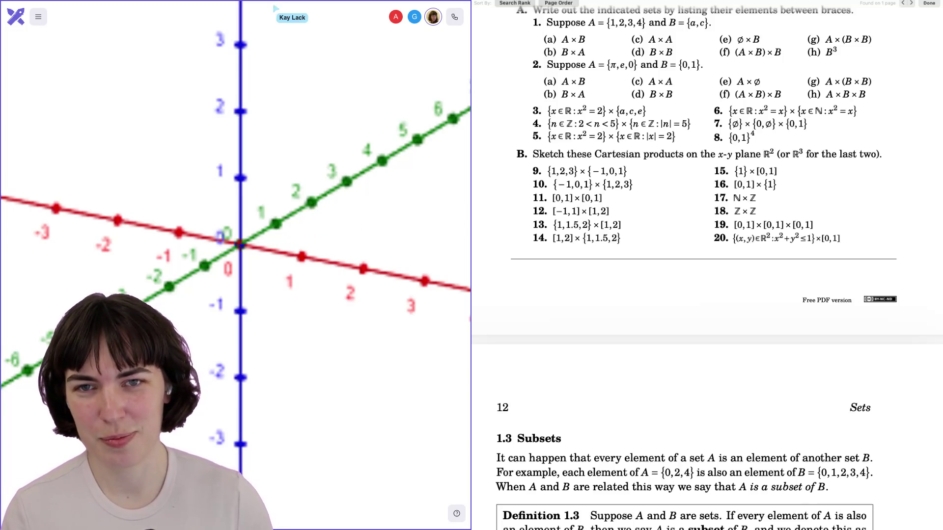
{"action": "mouse_move", "coordinate": [280, 227]}
{"action": "left_mouse_down"}
{"action": "mouse_move", "coordinate": [267, 224]}
{"action": "mouse_move", "coordinate": [265, 247]}
{"action": "left_mouse_up"}
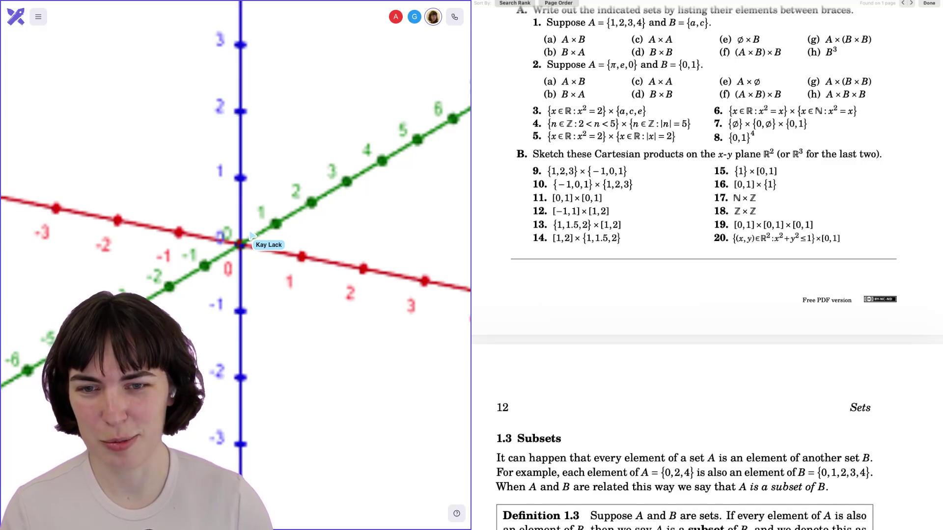
{"action": "scroll", "coordinate": [250, 236], "scroll_direction": "down", "scroll_amount": 5}
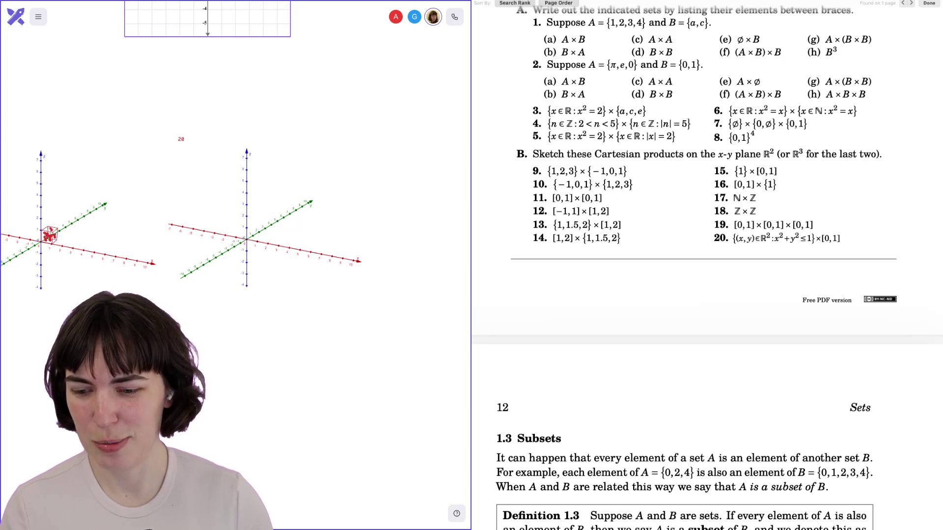
{"action": "scroll", "coordinate": [234, 263], "scroll_direction": "up", "scroll_amount": 5}
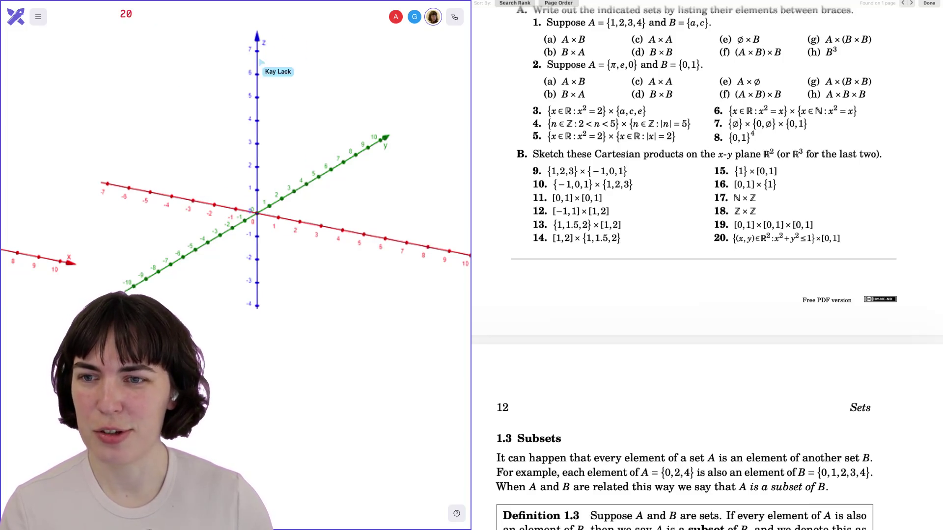
Step: Draw a red base loop at the origin and duplicate it one unit higher
{"action": "scroll", "coordinate": [266, 223], "scroll_direction": "up", "scroll_amount": 5}
{"action": "scroll", "coordinate": [266, 224], "scroll_direction": "up", "scroll_amount": 1}
{"action": "mouse_move", "coordinate": [297, 159]}
{"action": "left_mouse_down"}
{"action": "mouse_move", "coordinate": [272, 165]}
{"action": "mouse_move", "coordinate": [271, 194]}
{"action": "mouse_move", "coordinate": [304, 198]}
{"action": "mouse_move", "coordinate": [328, 179]}
{"action": "mouse_move", "coordinate": [295, 166]}
{"action": "left_mouse_up"}
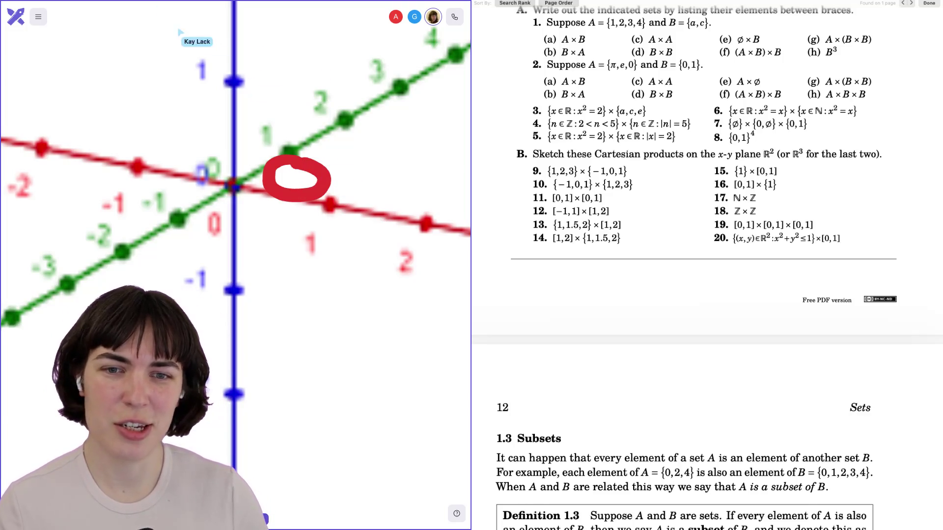
{"action": "left_click", "coordinate": [315, 196]}
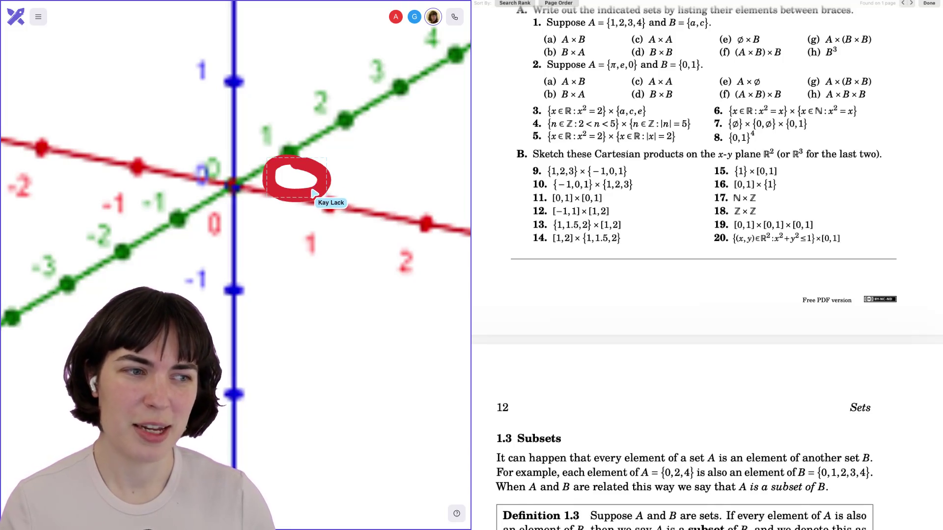
{"action": "key", "text": "ctrl+d"}
{"action": "mouse_move", "coordinate": [312, 192]}
{"action": "left_mouse_down"}
{"action": "mouse_move", "coordinate": [309, 106]}
{"action": "mouse_move", "coordinate": [265, 189]}
{"action": "mouse_move", "coordinate": [265, 181]}
{"action": "left_mouse_up"}
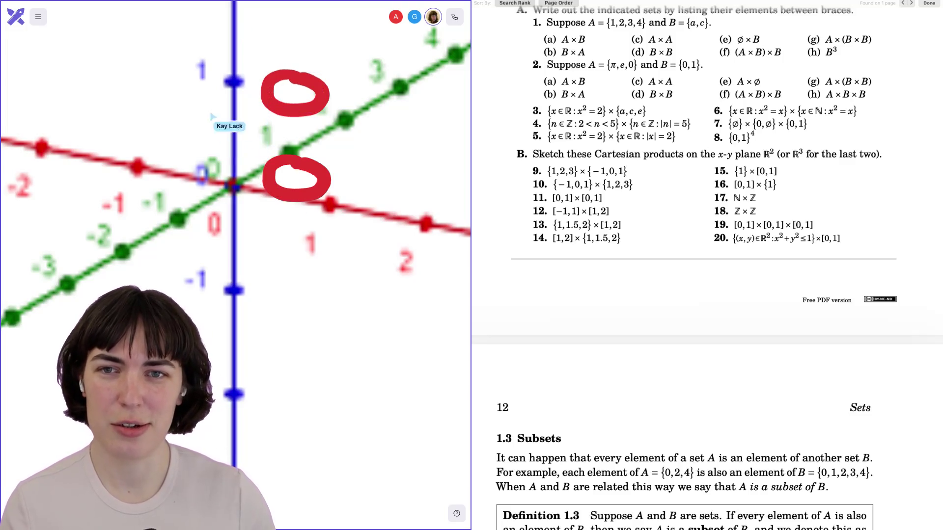
Step: Draw the cylinder's left and right sides and complete the top and bottom ellipses
{"action": "left_click_drag", "start_coordinate": [264, 94], "coordinate": [264, 186]}
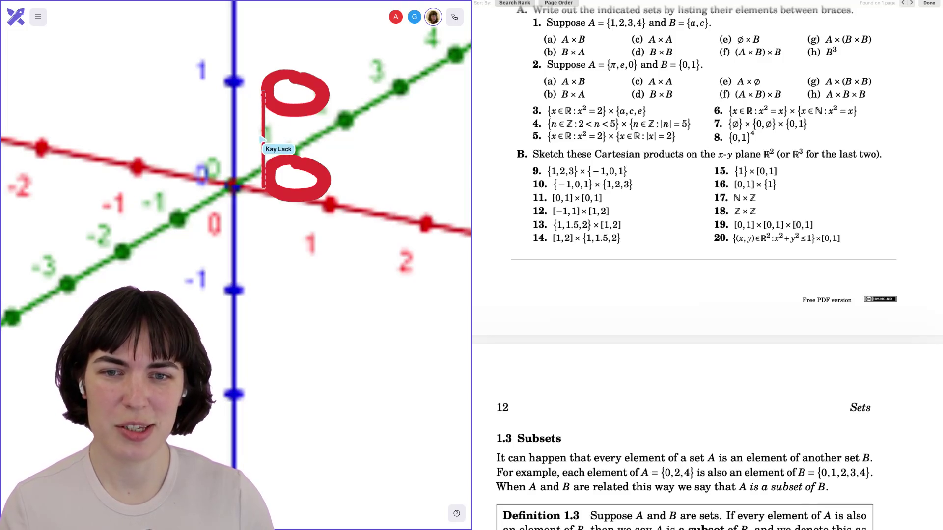
{"action": "left_click_drag", "start_coordinate": [326, 92], "coordinate": [327, 187]}
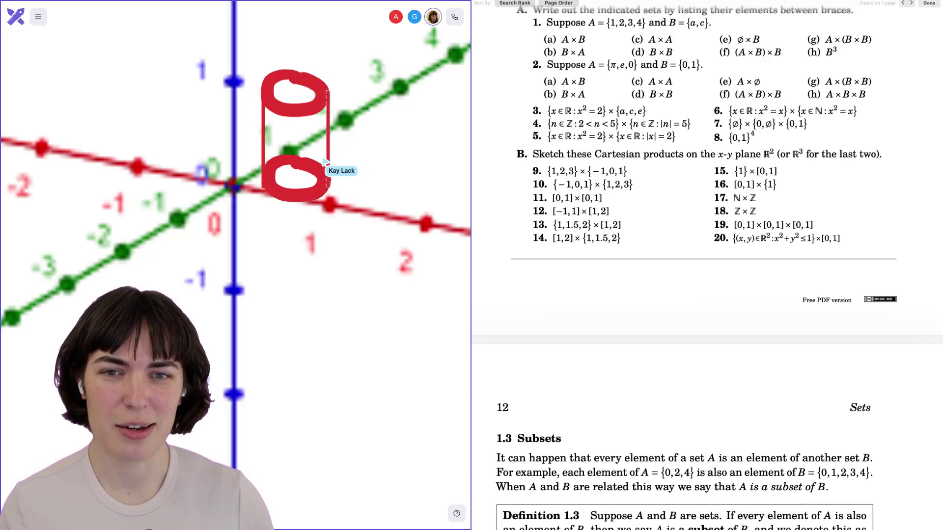
{"action": "scroll", "coordinate": [288, 199], "scroll_direction": "down", "scroll_amount": 5}
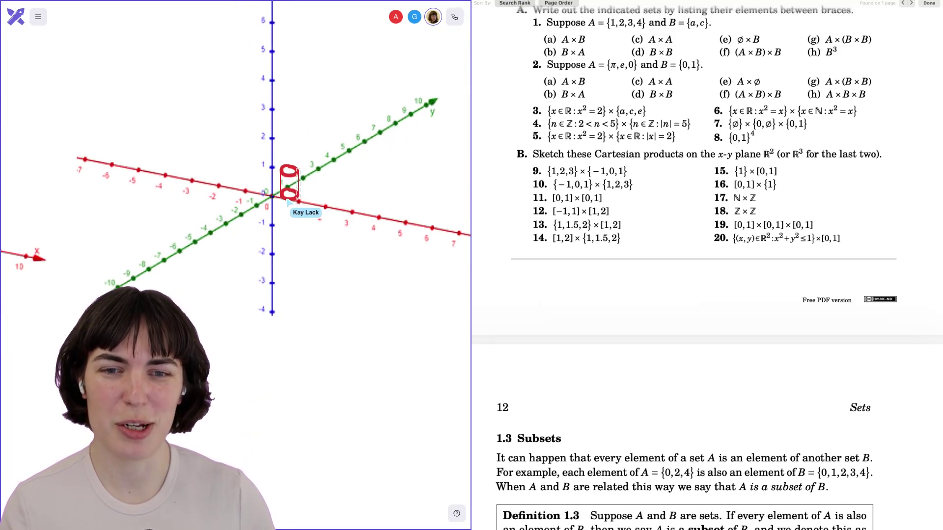
{"action": "left_click_drag", "start_coordinate": [287, 164], "coordinate": [288, 166]}
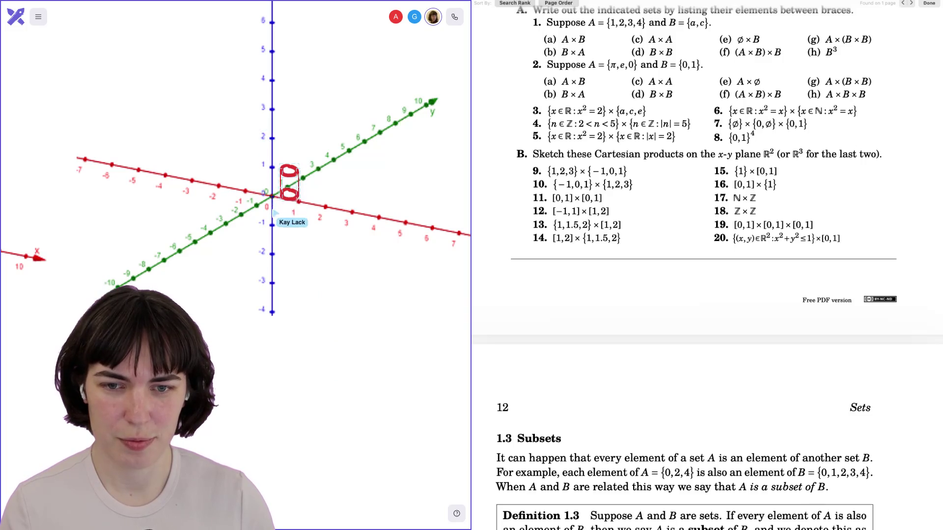
{"action": "left_click_drag", "start_coordinate": [282, 194], "coordinate": [274, 205]}
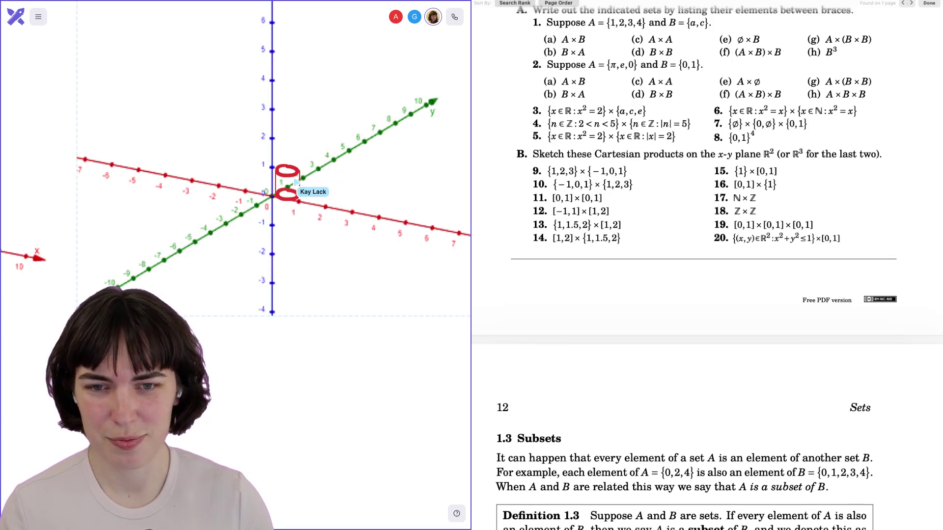
Step: Fill the cylinder body with red scribbles
{"action": "scroll", "coordinate": [296, 181], "scroll_direction": "up", "scroll_amount": 3}
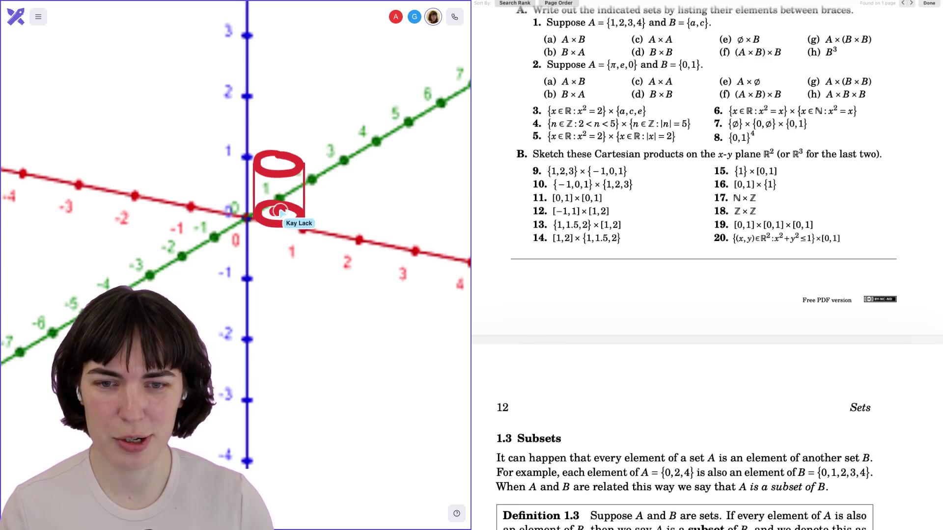
{"action": "mouse_move", "coordinate": [265, 210]}
{"action": "left_mouse_down"}
{"action": "mouse_move", "coordinate": [274, 199]}
{"action": "mouse_move", "coordinate": [258, 205]}
{"action": "mouse_move", "coordinate": [260, 189]}
{"action": "mouse_move", "coordinate": [294, 185]}
{"action": "mouse_move", "coordinate": [293, 212]}
{"action": "mouse_move", "coordinate": [262, 207]}
{"action": "mouse_move", "coordinate": [295, 183]}
{"action": "mouse_move", "coordinate": [296, 212]}
{"action": "mouse_move", "coordinate": [256, 225]}
{"action": "left_mouse_up"}
{"action": "scroll", "coordinate": [229, 228], "scroll_direction": "down", "scroll_amount": 5}
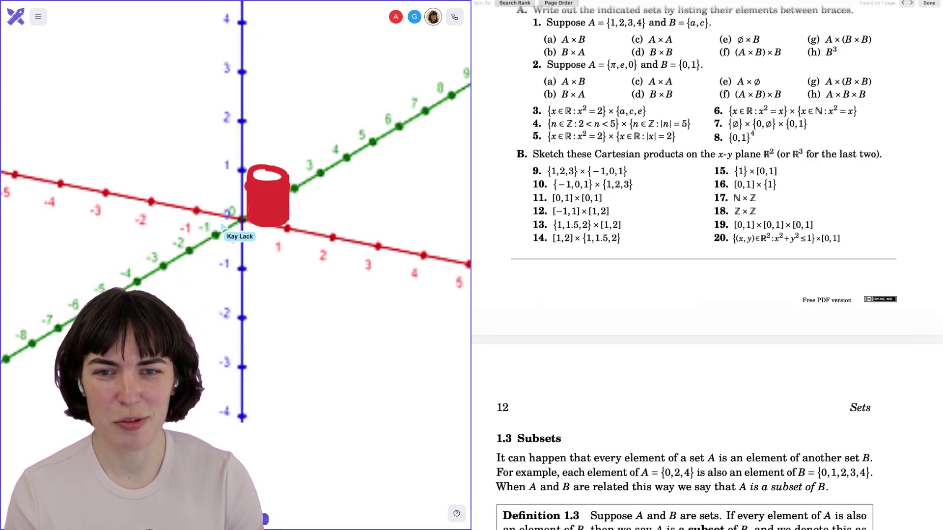
Step: Zoom out and pan to show the red unit circle and both 3D plots together
{"action": "scroll", "coordinate": [224, 228], "scroll_direction": "up", "scroll_amount": 2}
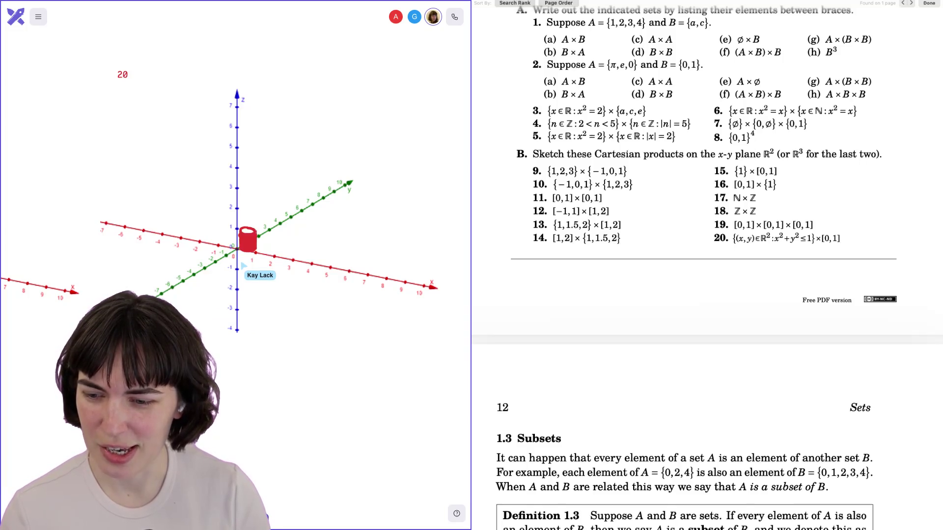
{"action": "scroll", "coordinate": [243, 265], "scroll_direction": "up", "scroll_amount": 5}
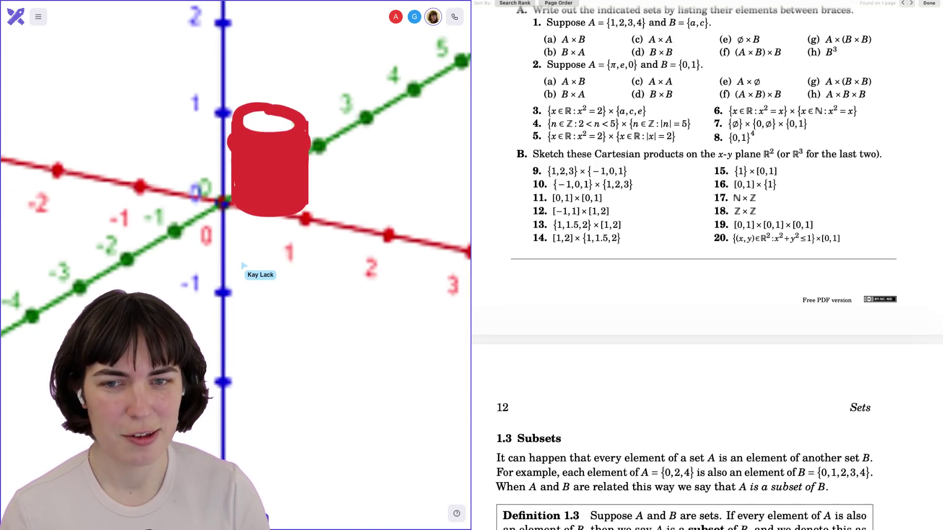
{"action": "scroll", "coordinate": [236, 178], "scroll_direction": "up", "scroll_amount": 3}
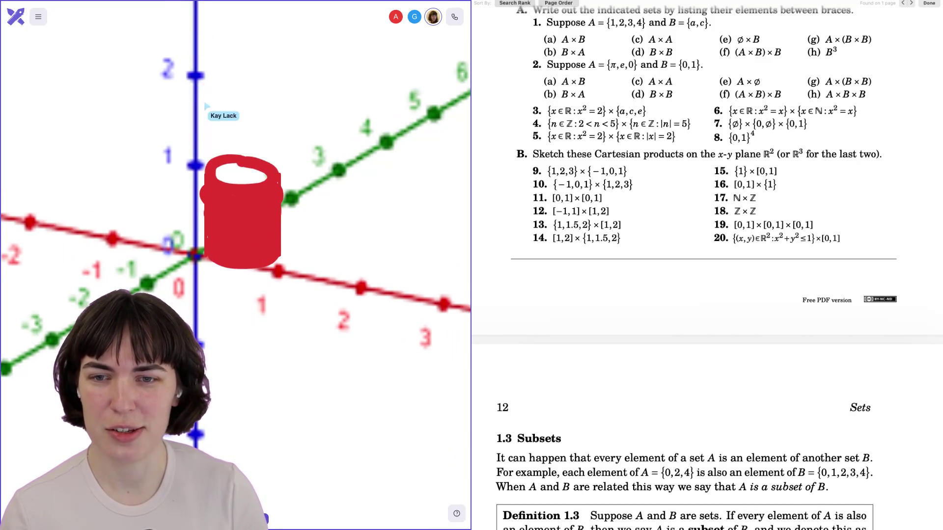
{"action": "scroll", "coordinate": [330, 480], "scroll_direction": "down", "scroll_amount": 10}
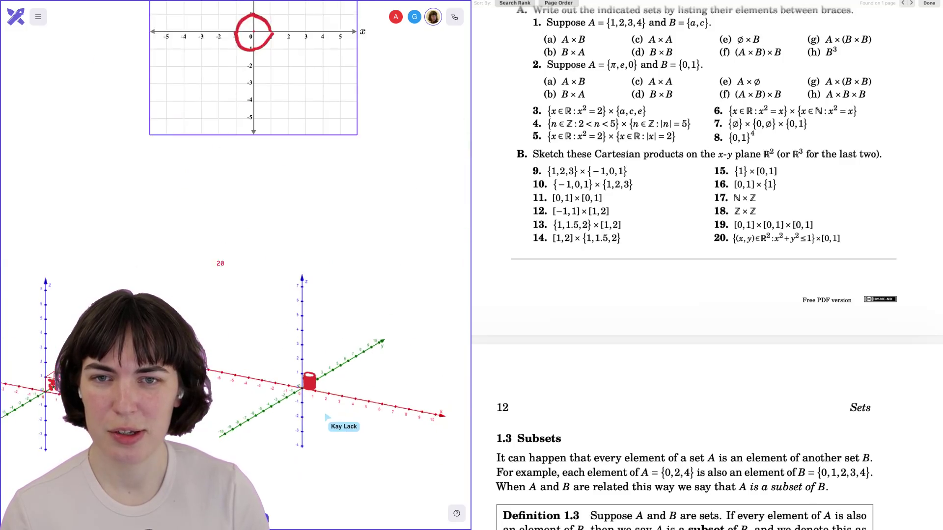
{"action": "scroll", "coordinate": [330, 480], "scroll_direction": "down", "scroll_amount": 3}
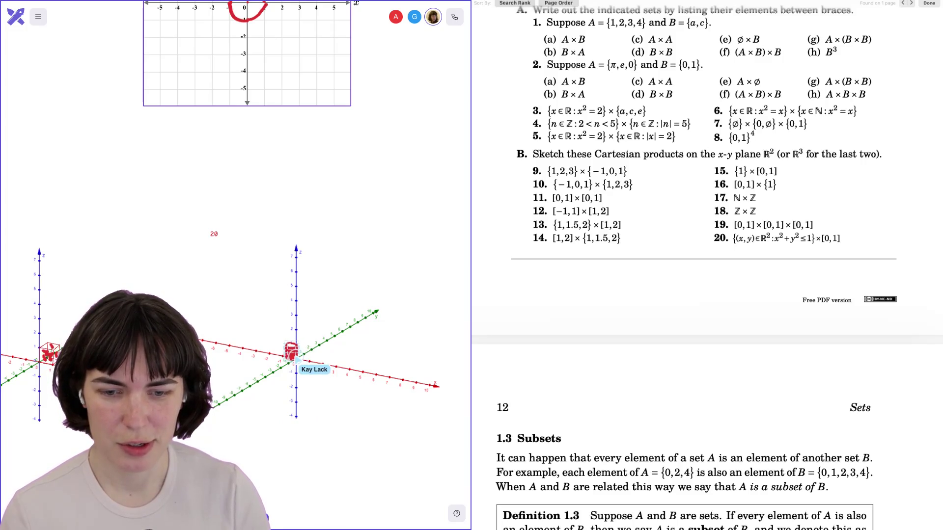
{"action": "scroll", "coordinate": [235, 265], "scroll_direction": "up", "scroll_amount": 2}
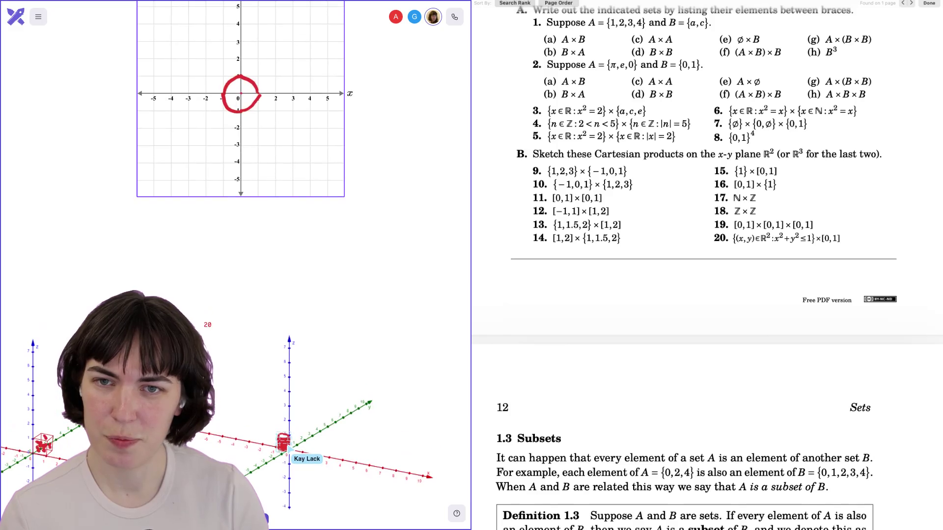
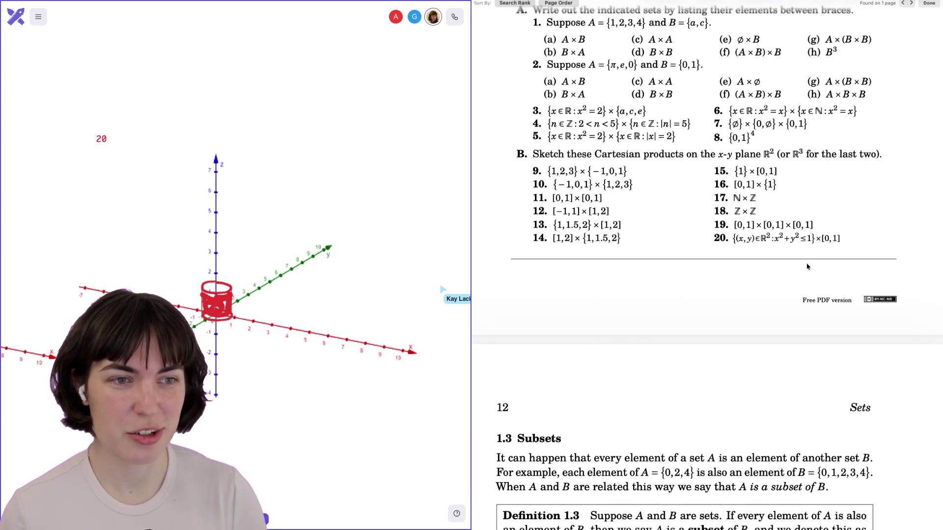
Step: Move the PDF past the Section 1.3 text to the Chapter 1 solutions on page 293
{"action": "scroll", "coordinate": [807, 267], "scroll_direction": "down", "scroll_amount": 5}
{"action": "scroll", "coordinate": [806, 266], "scroll_direction": "down", "scroll_amount": 8}
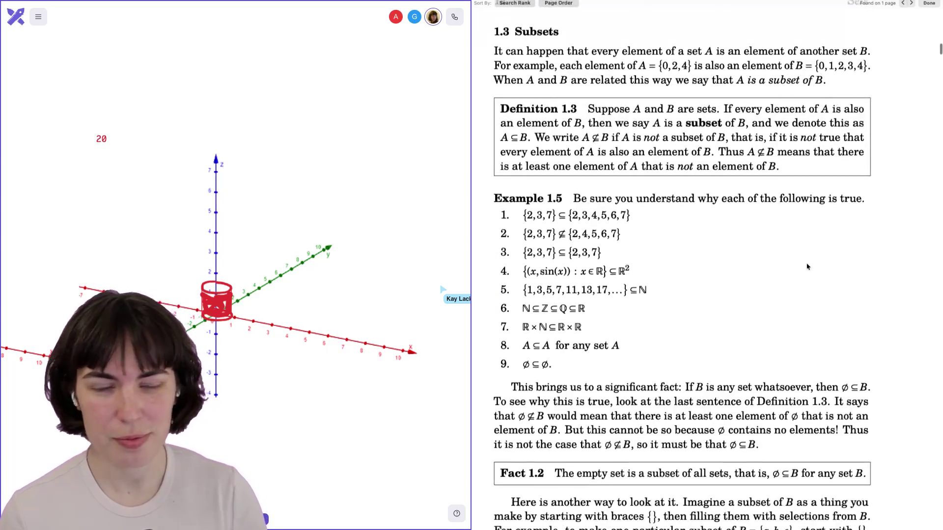
{"action": "scroll", "coordinate": [807, 267], "scroll_direction": "down", "scroll_amount": 8}
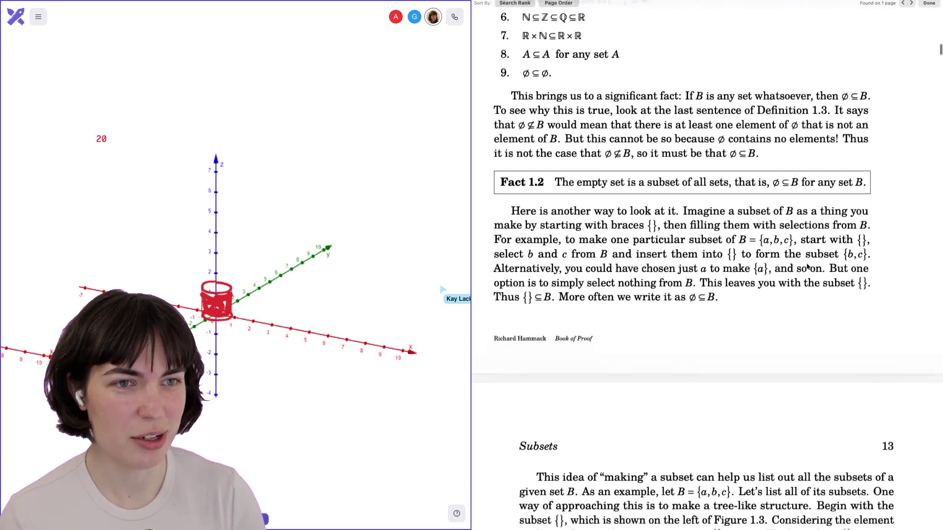
{"action": "mouse_move", "coordinate": [939, 51]}
{"action": "left_mouse_down"}
{"action": "mouse_move", "coordinate": [939, 363]}
{"action": "mouse_move", "coordinate": [926, 448]}
{"action": "mouse_move", "coordinate": [926, 439]}
{"action": "left_mouse_up"}
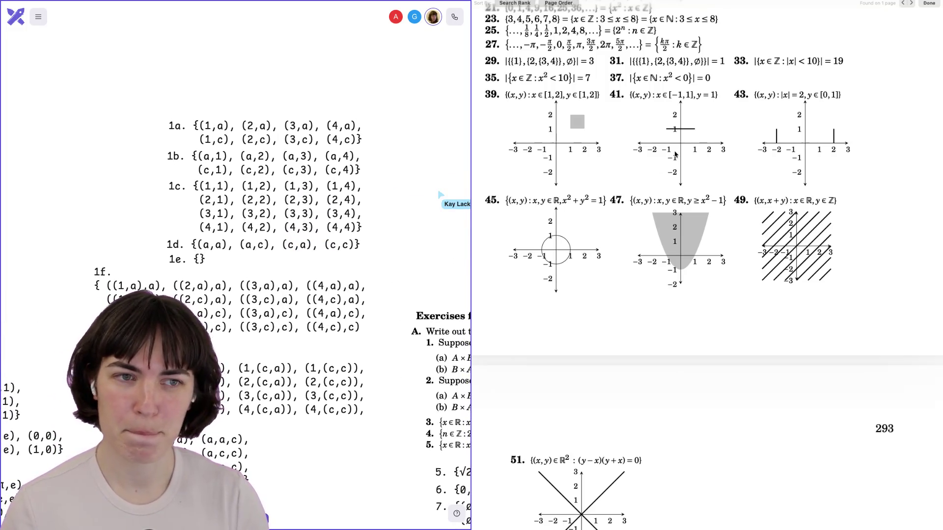
Step: Bring the book's printed Section 1.2 answers for exercise 1(a)–(h) into view
{"action": "scroll", "coordinate": [674, 155], "scroll_direction": "down", "scroll_amount": 10}
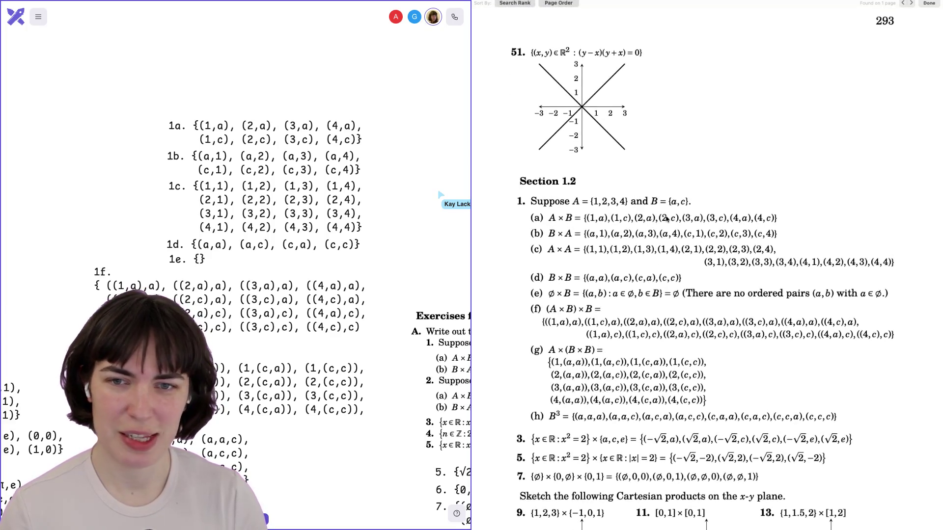
{"action": "scroll", "coordinate": [768, 224], "scroll_direction": "down", "scroll_amount": 2}
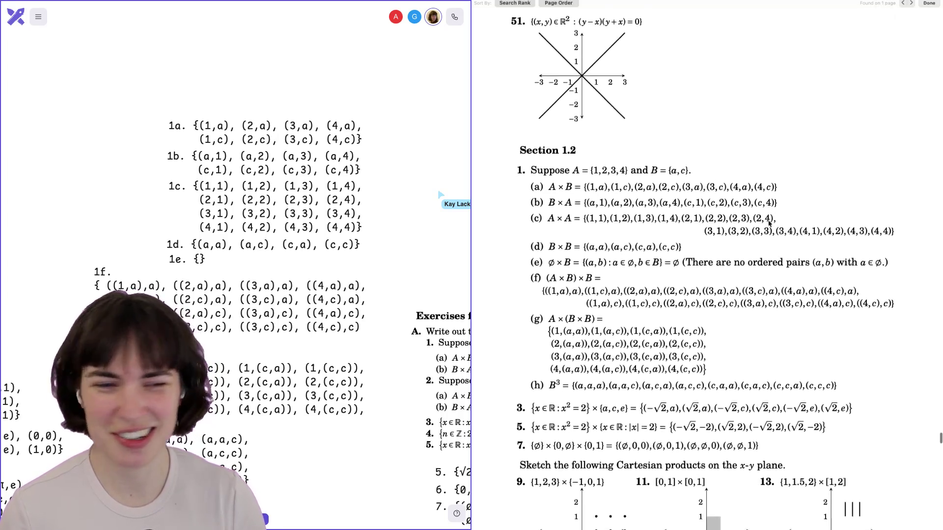
{"action": "scroll", "coordinate": [769, 222], "scroll_direction": "down", "scroll_amount": 2}
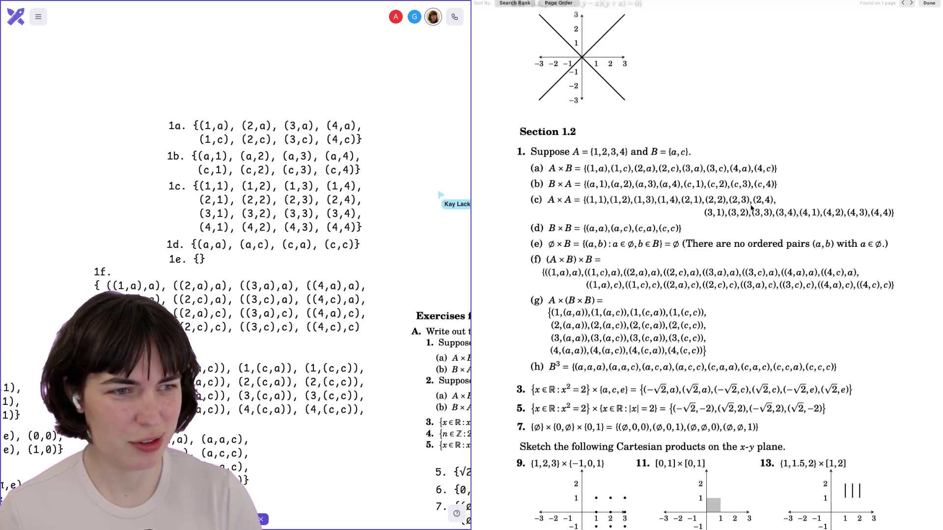
{"action": "scroll", "coordinate": [751, 209], "scroll_direction": "down", "scroll_amount": 3}
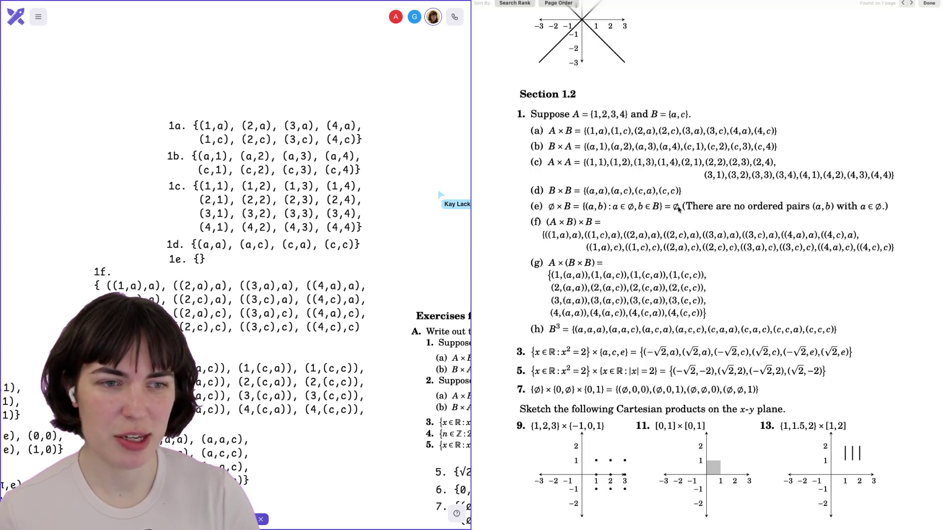
Step: Move the whiteboard down to show the handwritten answers 1f–1h
{"action": "scroll", "coordinate": [646, 232], "scroll_direction": "down", "scroll_amount": 2}
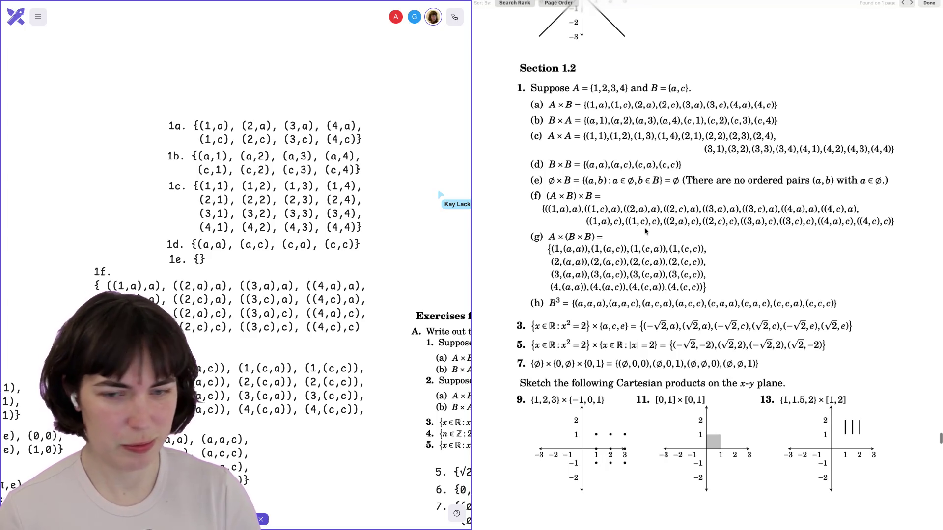
{"action": "scroll", "coordinate": [646, 231], "scroll_direction": "down", "scroll_amount": 3}
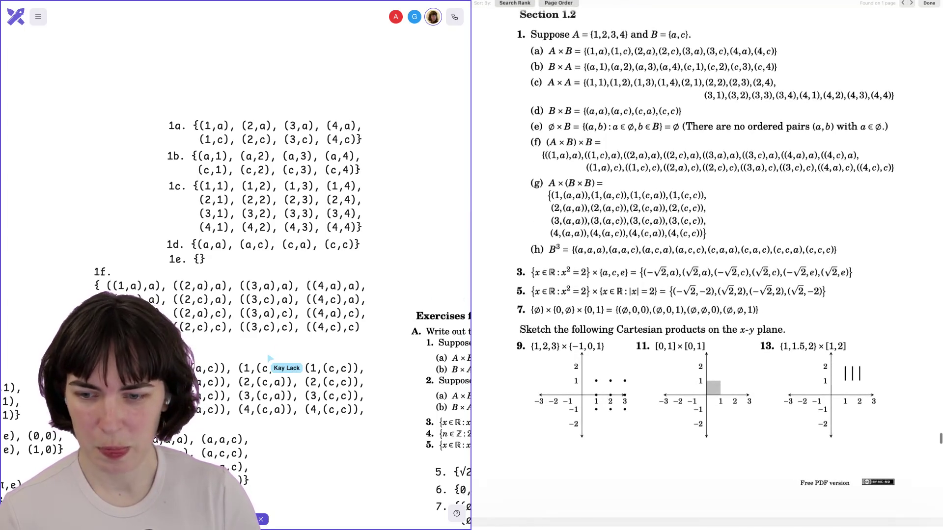
{"action": "scroll", "coordinate": [236, 197], "scroll_direction": "down", "scroll_amount": 5}
{"action": "scroll", "coordinate": [236, 196], "scroll_direction": "down", "scroll_amount": 2}
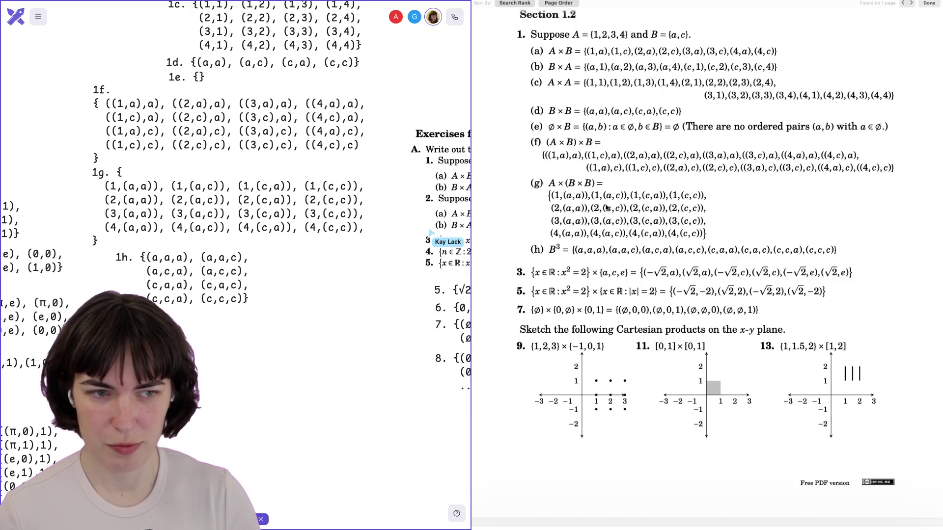
Step: Pan the whiteboard to board 9's nine plotted points for {1,2,3}×{−1,0,1}
{"action": "scroll", "coordinate": [607, 211], "scroll_direction": "down", "scroll_amount": 1}
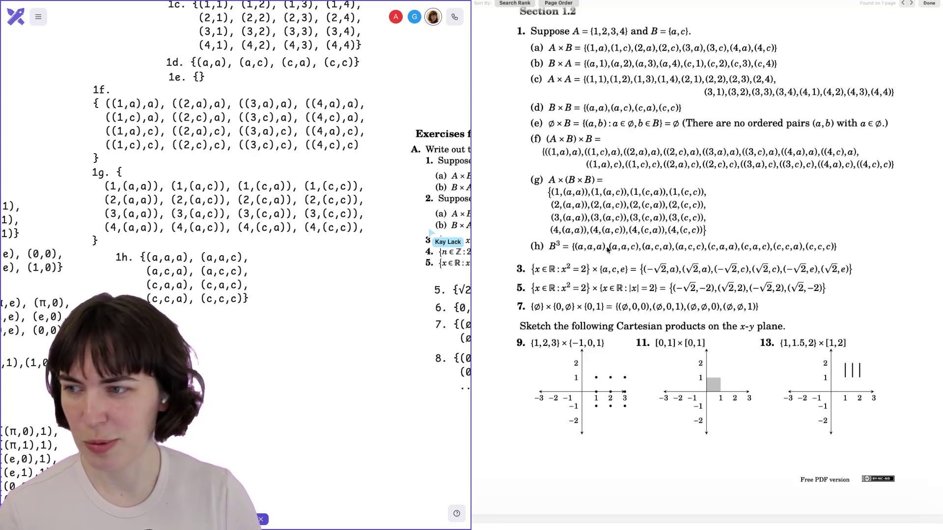
{"action": "scroll", "coordinate": [607, 250], "scroll_direction": "down", "scroll_amount": 2}
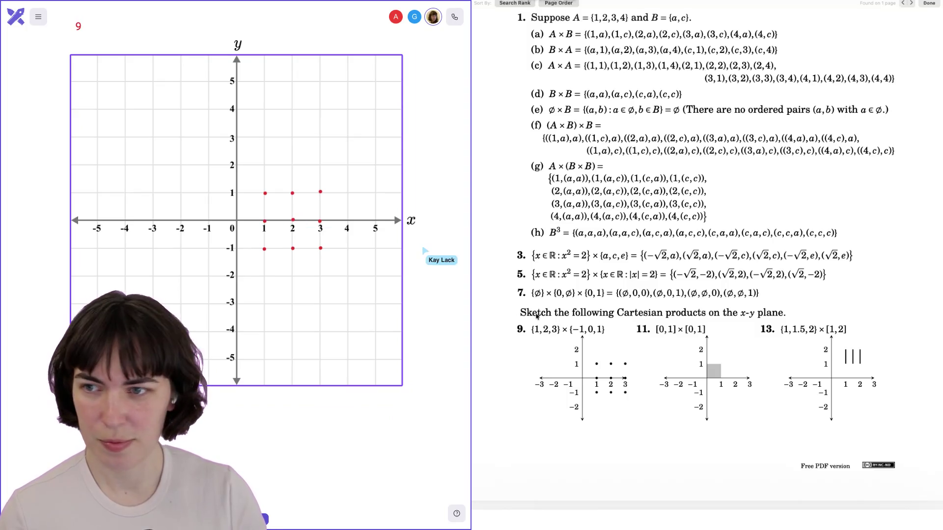
Step: Pan past boards 16–17 to board 19's 3D-axes cube sketch, beside page 294's solutions
{"action": "scroll", "coordinate": [536, 315], "scroll_direction": "down", "scroll_amount": 5}
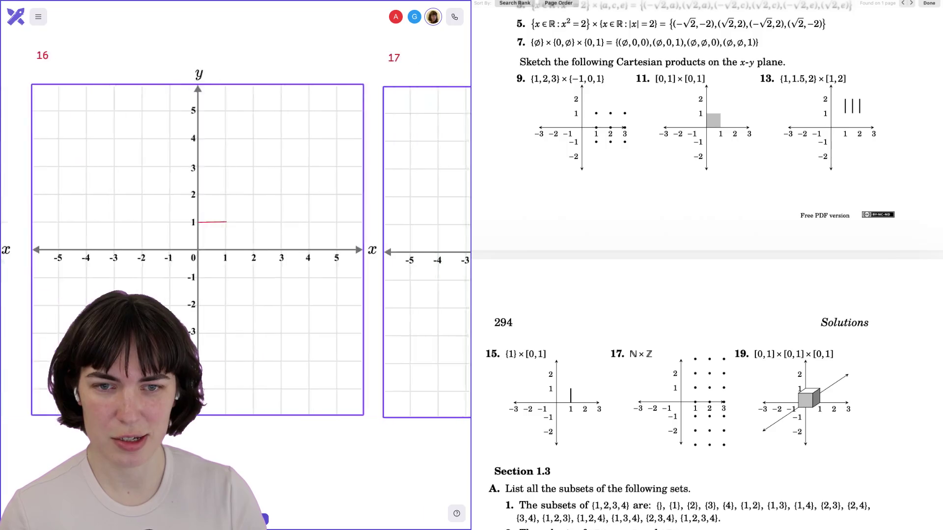
{"action": "scroll", "coordinate": [706, 265], "scroll_direction": "down", "scroll_amount": 3}
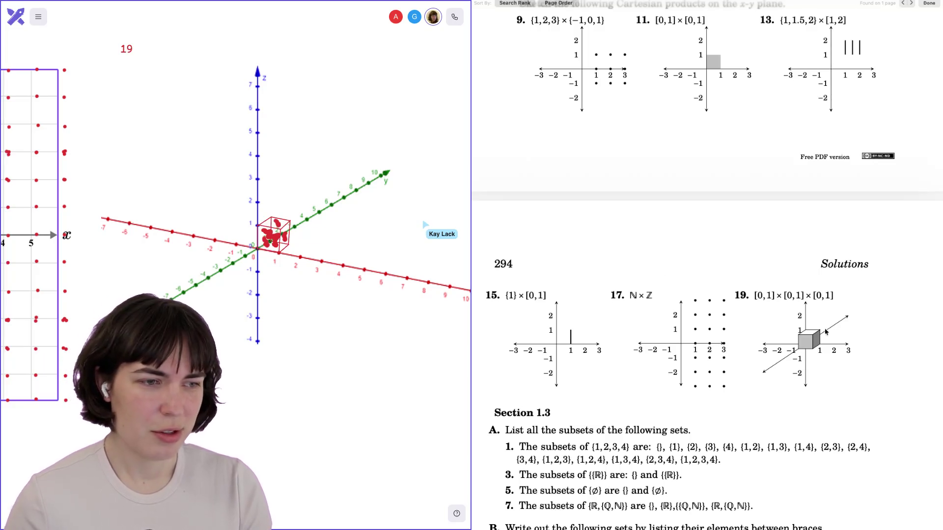
Step: Zoom in on problem 19's printed figure and the whiteboard's red cube sketch
{"action": "scroll", "coordinate": [800, 313], "scroll_direction": "down", "scroll_amount": 2}
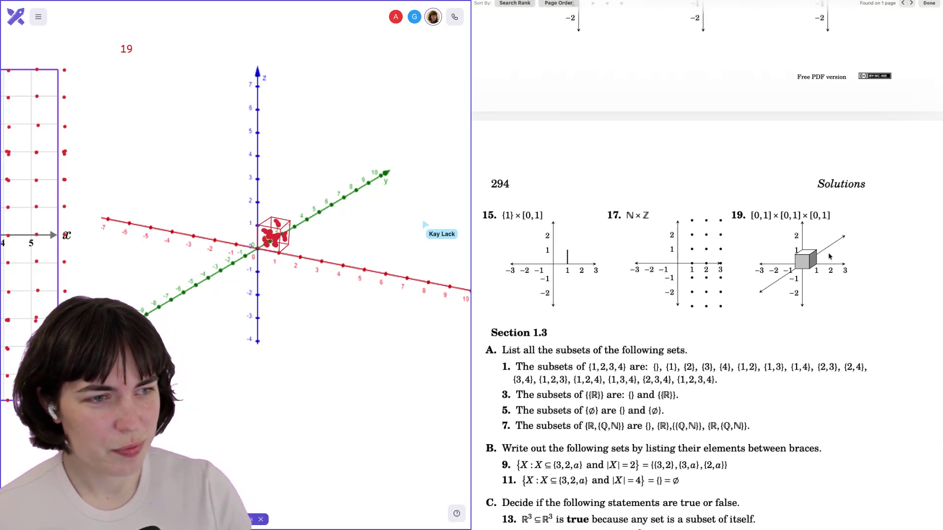
{"action": "scroll", "coordinate": [828, 256], "scroll_direction": "up", "scroll_amount": 5}
{"action": "scroll", "coordinate": [829, 256], "scroll_direction": "right", "scroll_amount": 2}
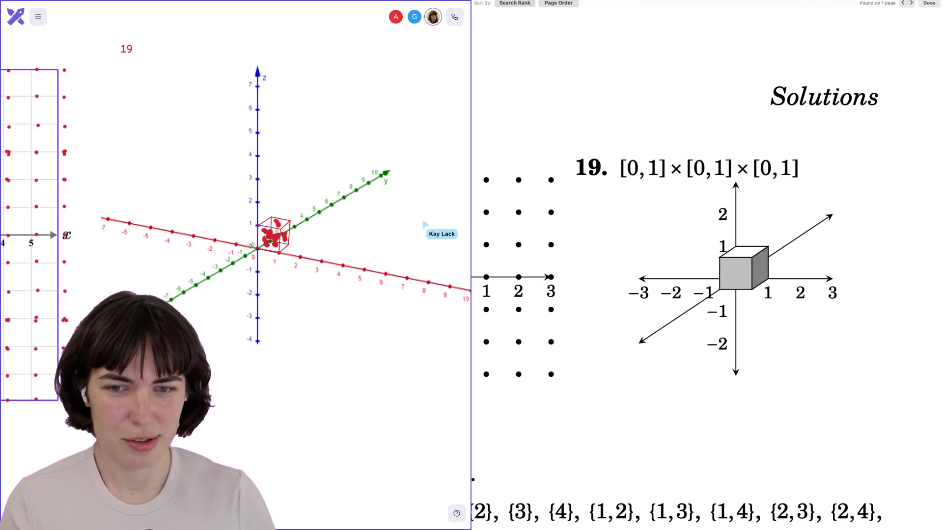
{"action": "scroll", "coordinate": [282, 234], "scroll_direction": "up", "scroll_amount": 5}
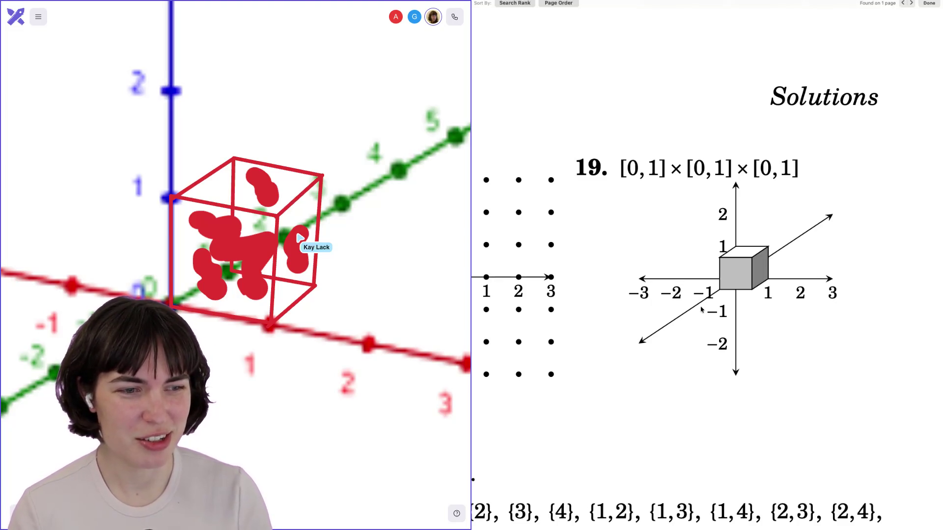
Step: Scroll through the Chapter 1 pages, then jump back up to page 12 on Subsets
{"action": "scroll", "coordinate": [701, 310], "scroll_direction": "down", "scroll_amount": 5}
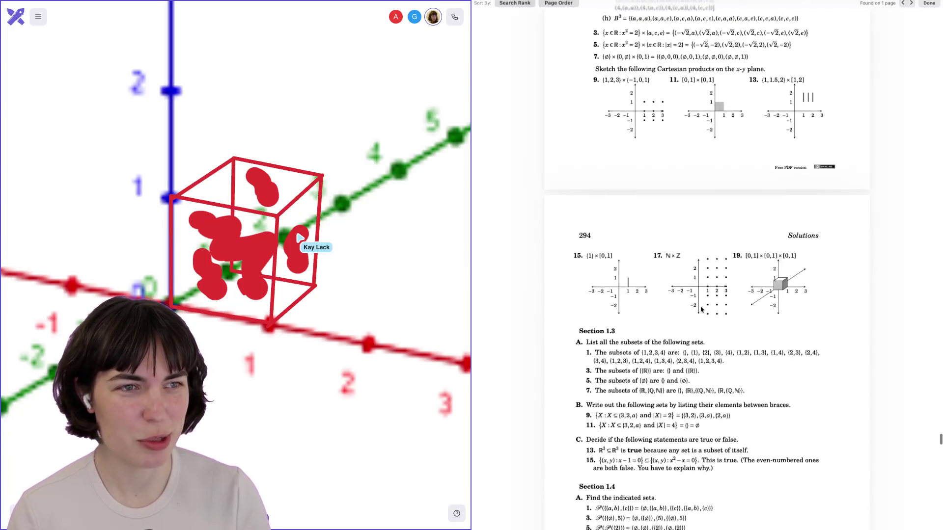
{"action": "scroll", "coordinate": [701, 304], "scroll_direction": "up", "scroll_amount": 5}
{"action": "scroll", "coordinate": [701, 295], "scroll_direction": "down", "scroll_amount": 15}
{"action": "scroll", "coordinate": [700, 289], "scroll_direction": "down", "scroll_amount": 20}
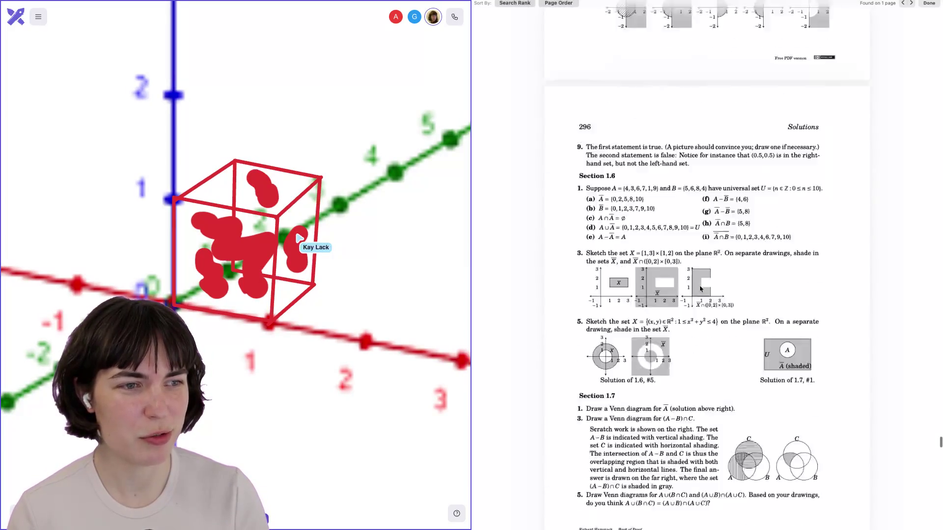
{"action": "scroll", "coordinate": [701, 289], "scroll_direction": "down", "scroll_amount": 20}
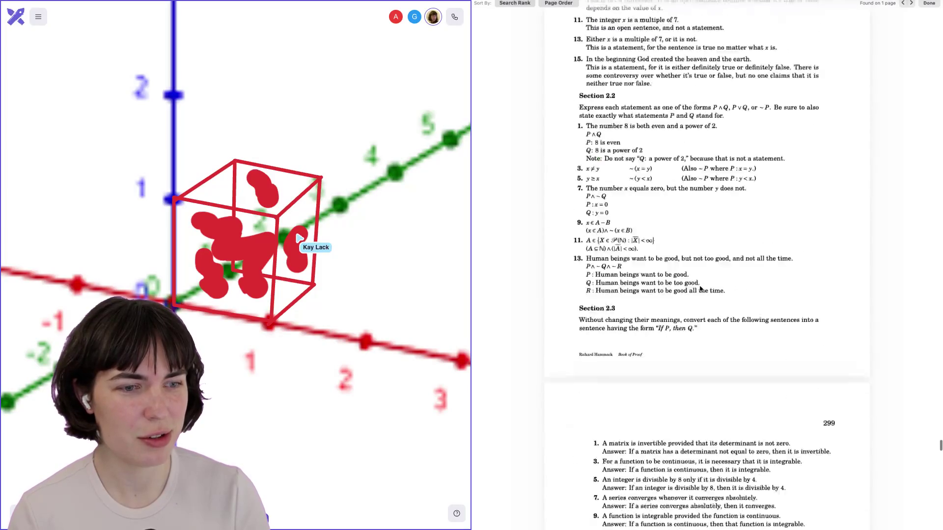
{"action": "scroll", "coordinate": [700, 289], "scroll_direction": "down", "scroll_amount": 20}
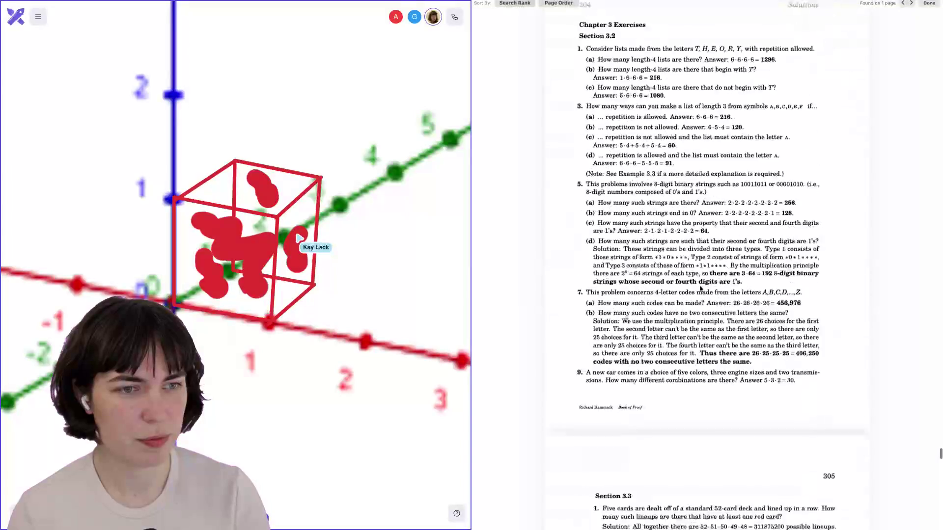
{"action": "scroll", "coordinate": [700, 289], "scroll_direction": "down", "scroll_amount": 20}
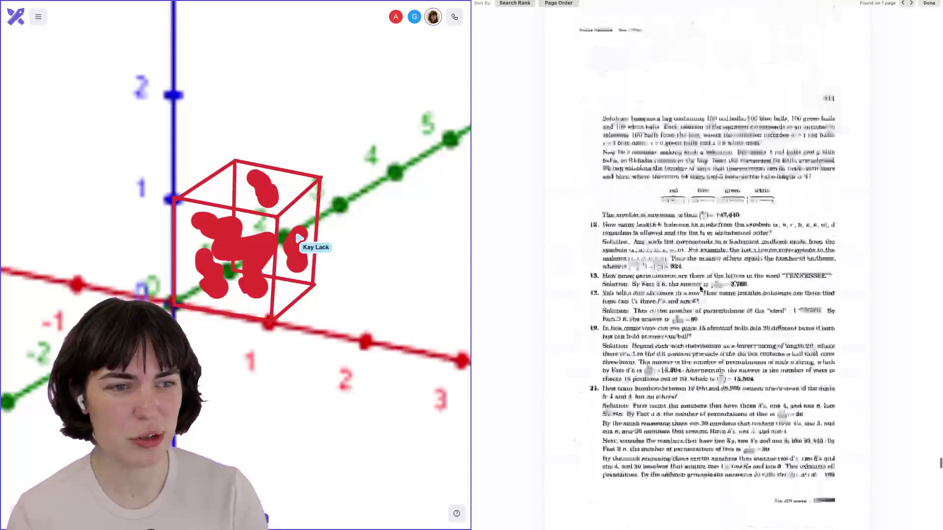
{"action": "scroll", "coordinate": [701, 289], "scroll_direction": "down", "scroll_amount": 20}
{"action": "scroll", "coordinate": [700, 288], "scroll_direction": "down", "scroll_amount": 20}
{"action": "scroll", "coordinate": [700, 290], "scroll_direction": "up", "scroll_amount": 20}
{"action": "scroll", "coordinate": [701, 290], "scroll_direction": "up", "scroll_amount": 20}
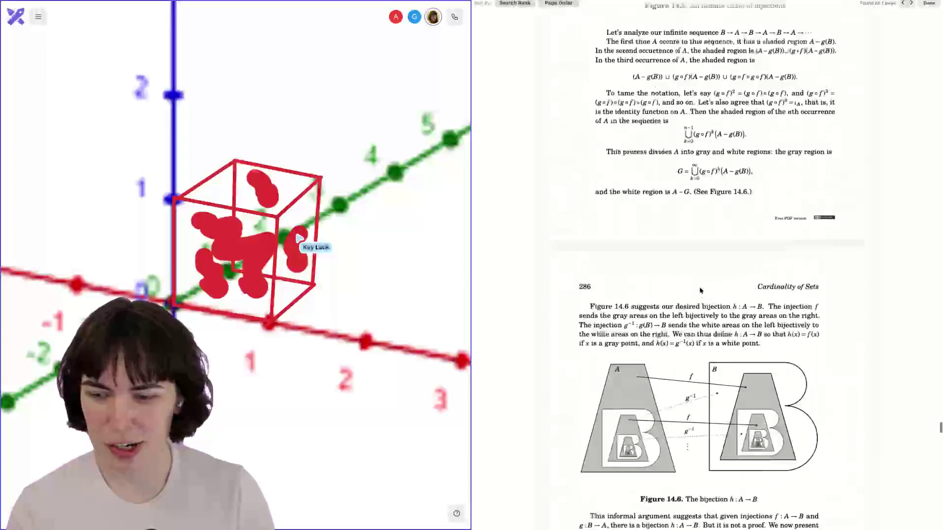
{"action": "scroll", "coordinate": [701, 290], "scroll_direction": "up", "scroll_amount": 15}
{"action": "mouse_move", "coordinate": [940, 389]}
{"action": "left_mouse_down"}
{"action": "mouse_move", "coordinate": [937, 30]}
{"action": "mouse_move", "coordinate": [937, 53]}
{"action": "left_mouse_up"}
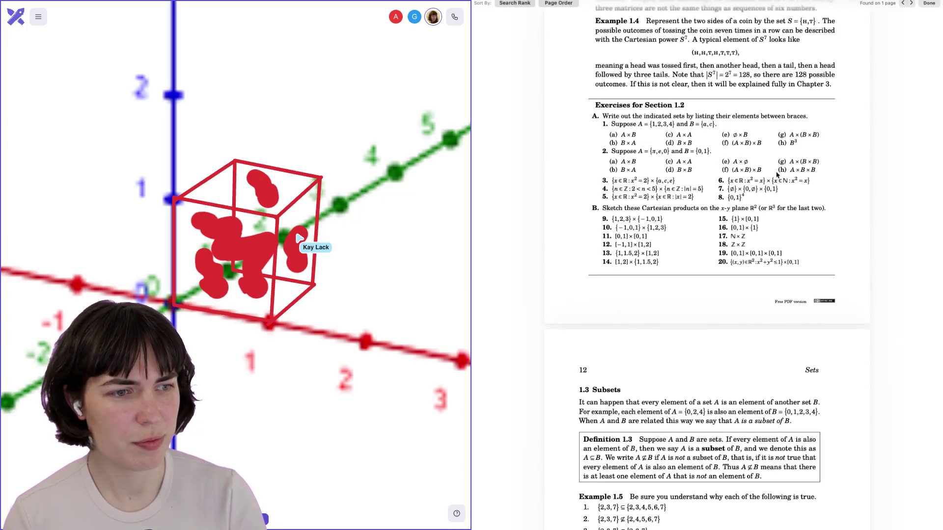
Step: Page down through Sections 1.3–1.10 and Russell's Paradox to the Chapter 2 Logic title page
{"action": "scroll", "coordinate": [776, 174], "scroll_direction": "down", "scroll_amount": 6}
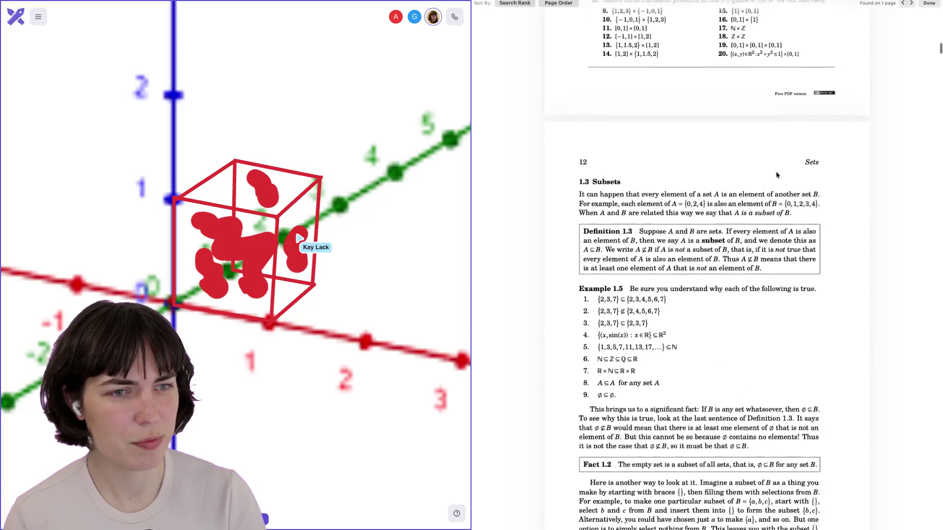
{"action": "scroll", "coordinate": [776, 175], "scroll_direction": "down", "scroll_amount": 1}
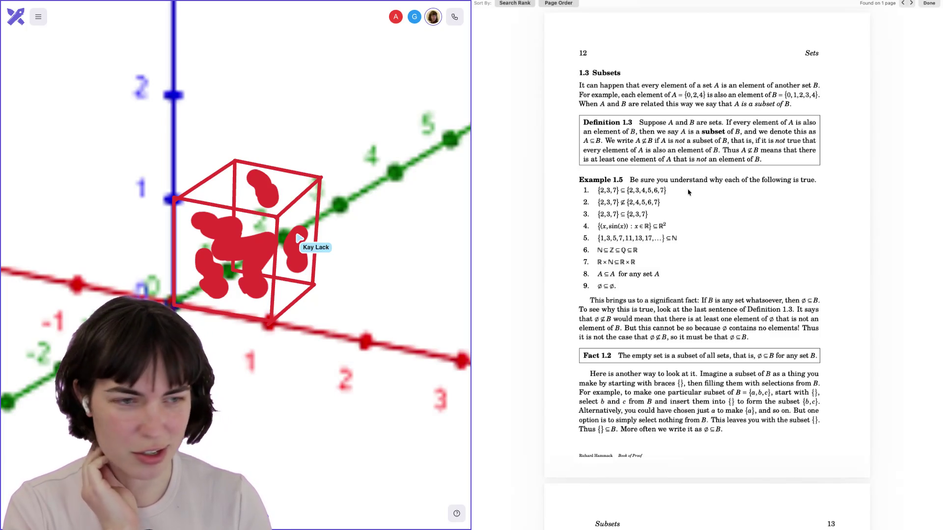
{"action": "scroll", "coordinate": [687, 197], "scroll_direction": "down", "scroll_amount": 1}
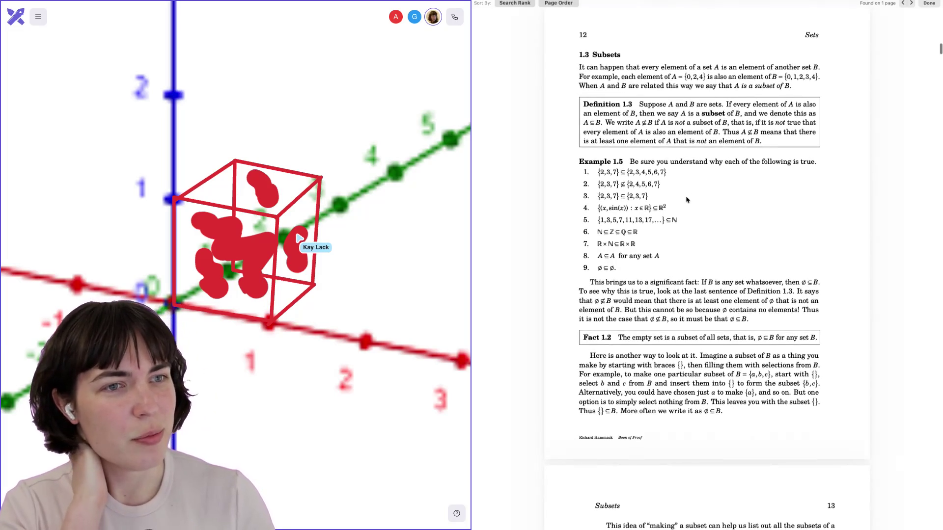
{"action": "scroll", "coordinate": [686, 199], "scroll_direction": "down", "scroll_amount": 15}
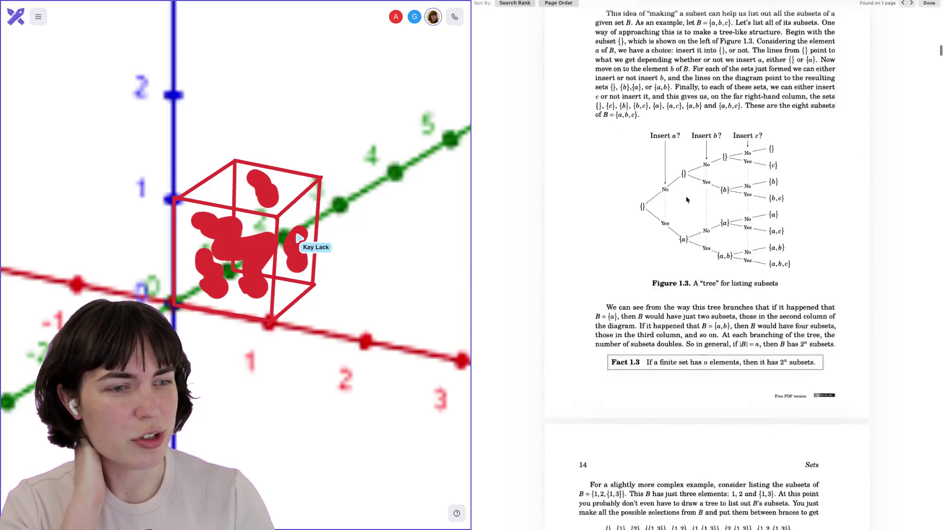
{"action": "scroll", "coordinate": [687, 200], "scroll_direction": "down", "scroll_amount": 15}
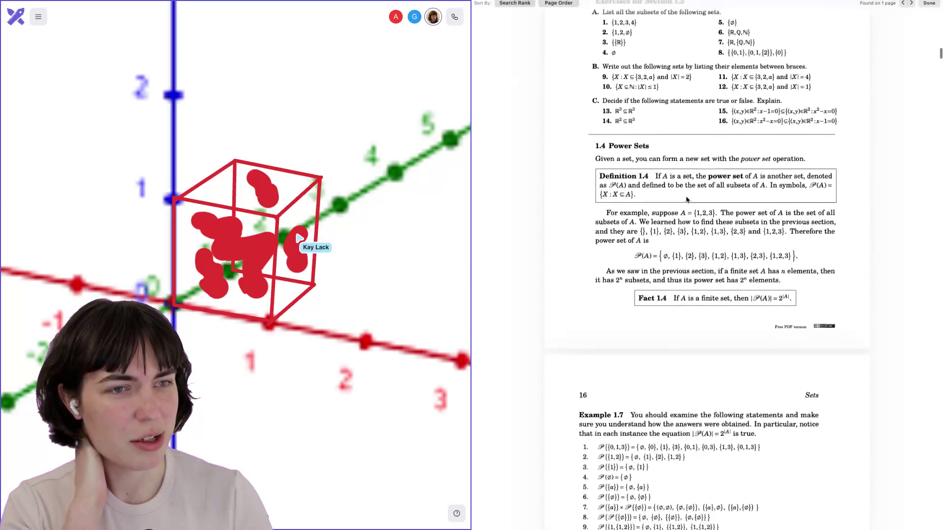
{"action": "scroll", "coordinate": [686, 199], "scroll_direction": "up", "scroll_amount": 10}
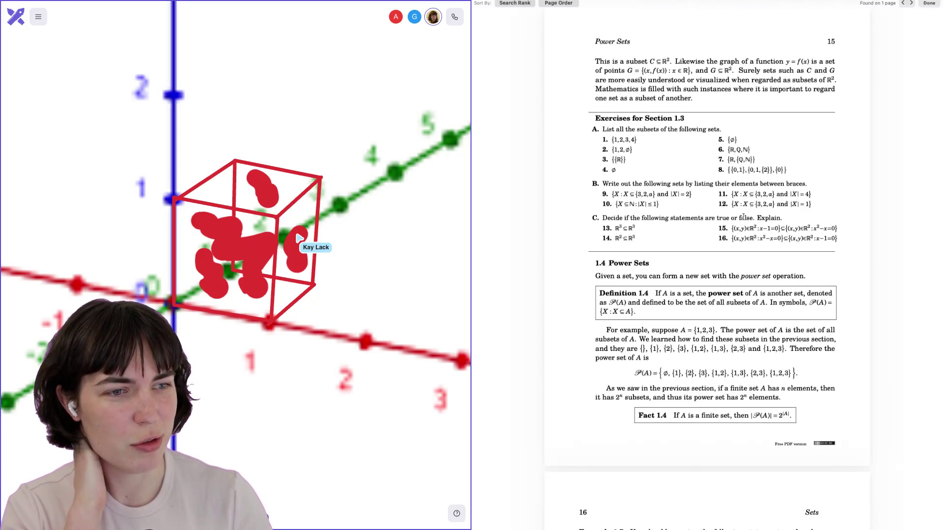
{"action": "scroll", "coordinate": [743, 216], "scroll_direction": "down", "scroll_amount": 10}
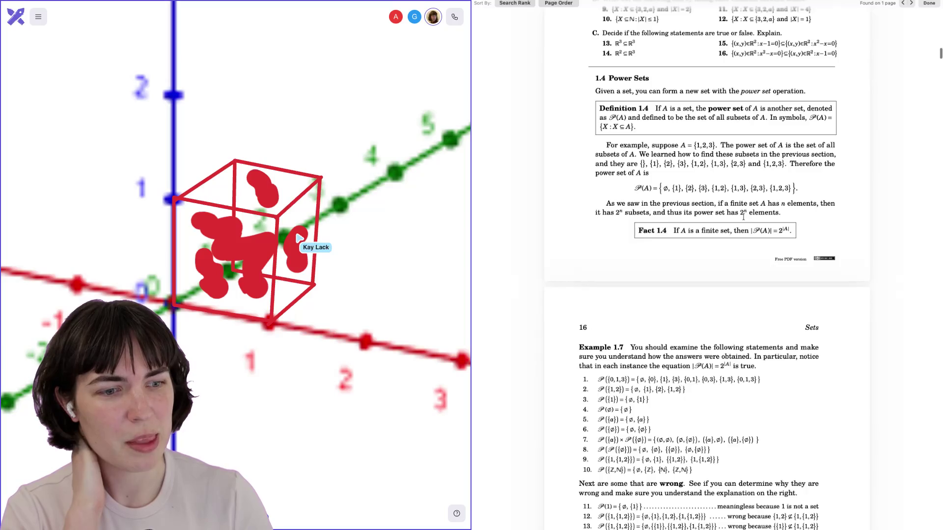
{"action": "scroll", "coordinate": [744, 216], "scroll_direction": "down", "scroll_amount": 20}
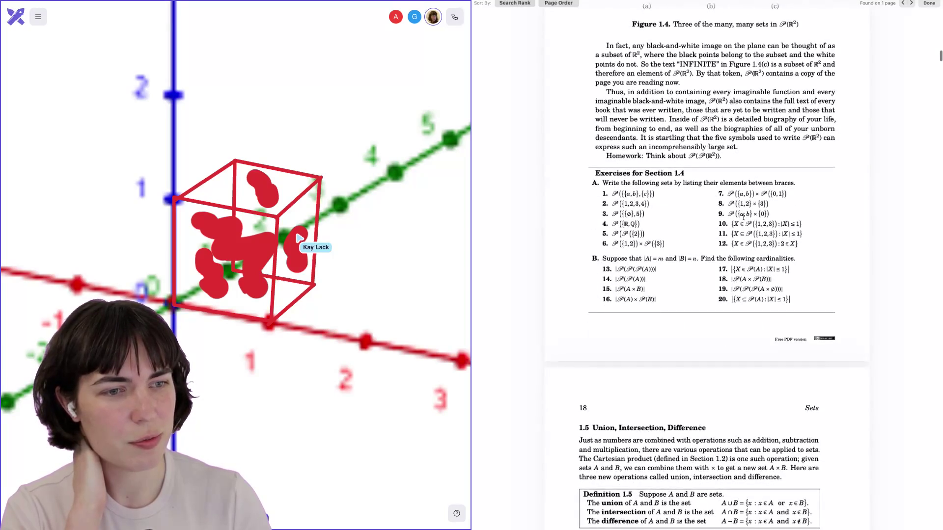
{"action": "scroll", "coordinate": [743, 217], "scroll_direction": "down", "scroll_amount": 18}
{"action": "scroll", "coordinate": [743, 216], "scroll_direction": "down", "scroll_amount": 20}
{"action": "scroll", "coordinate": [743, 217], "scroll_direction": "up", "scroll_amount": 4}
{"action": "scroll", "coordinate": [743, 216], "scroll_direction": "down", "scroll_amount": 20}
{"action": "scroll", "coordinate": [743, 217], "scroll_direction": "down", "scroll_amount": 5}
{"action": "scroll", "coordinate": [743, 216], "scroll_direction": "up", "scroll_amount": 4}
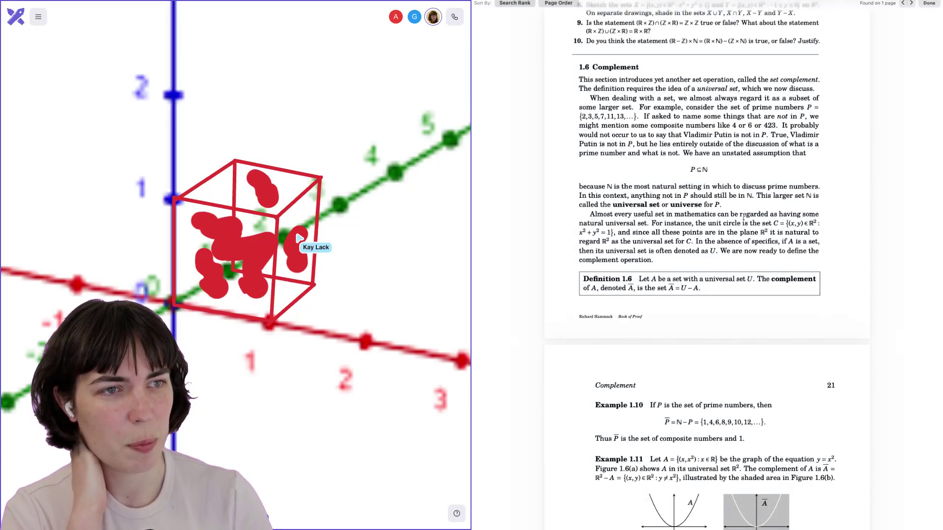
{"action": "scroll", "coordinate": [743, 217], "scroll_direction": "down", "scroll_amount": 20}
{"action": "scroll", "coordinate": [743, 216], "scroll_direction": "down", "scroll_amount": 20}
{"action": "scroll", "coordinate": [743, 217], "scroll_direction": "up", "scroll_amount": 20}
{"action": "scroll", "coordinate": [744, 216], "scroll_direction": "down", "scroll_amount": 12}
{"action": "scroll", "coordinate": [743, 216], "scroll_direction": "down", "scroll_amount": 17}
{"action": "scroll", "coordinate": [743, 216], "scroll_direction": "down", "scroll_amount": 20}
{"action": "scroll", "coordinate": [742, 216], "scroll_direction": "down", "scroll_amount": 20}
{"action": "scroll", "coordinate": [743, 217], "scroll_direction": "down", "scroll_amount": 7}
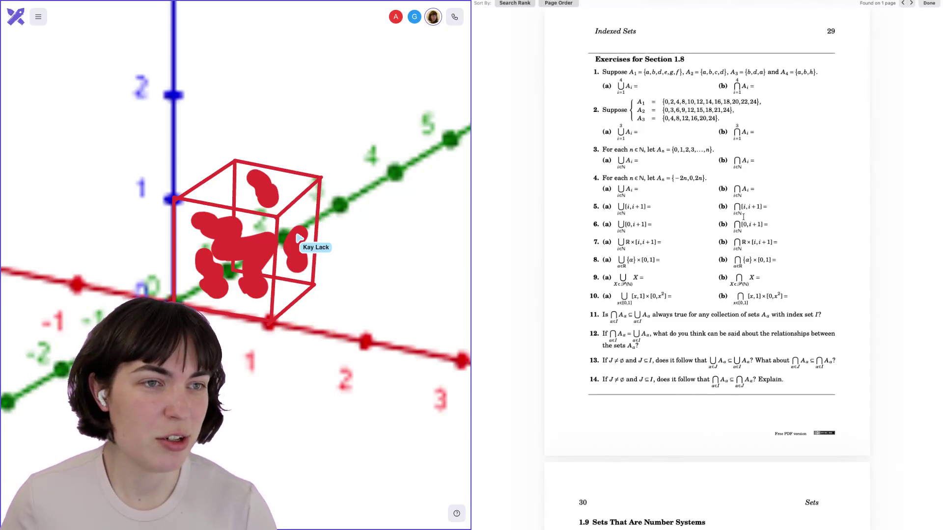
{"action": "scroll", "coordinate": [720, 180], "scroll_direction": "down", "scroll_amount": 1}
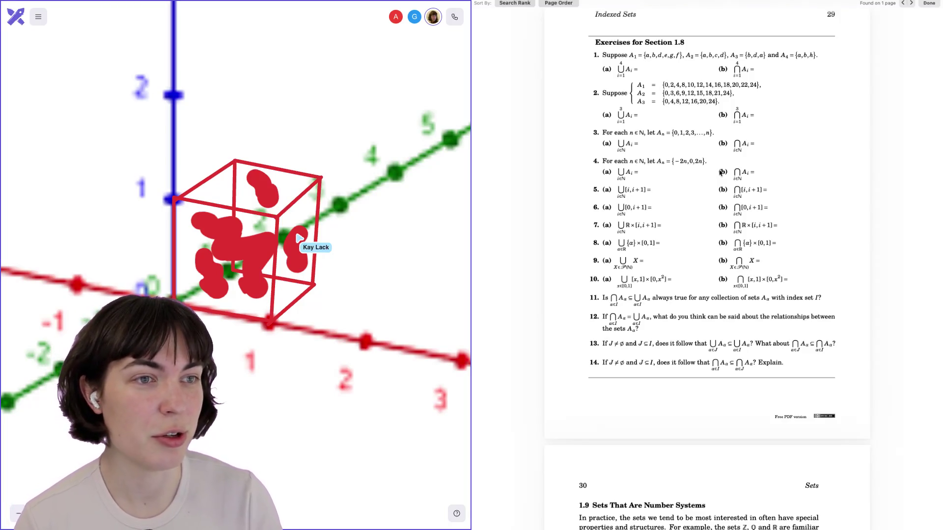
{"action": "scroll", "coordinate": [720, 172], "scroll_direction": "down", "scroll_amount": 10}
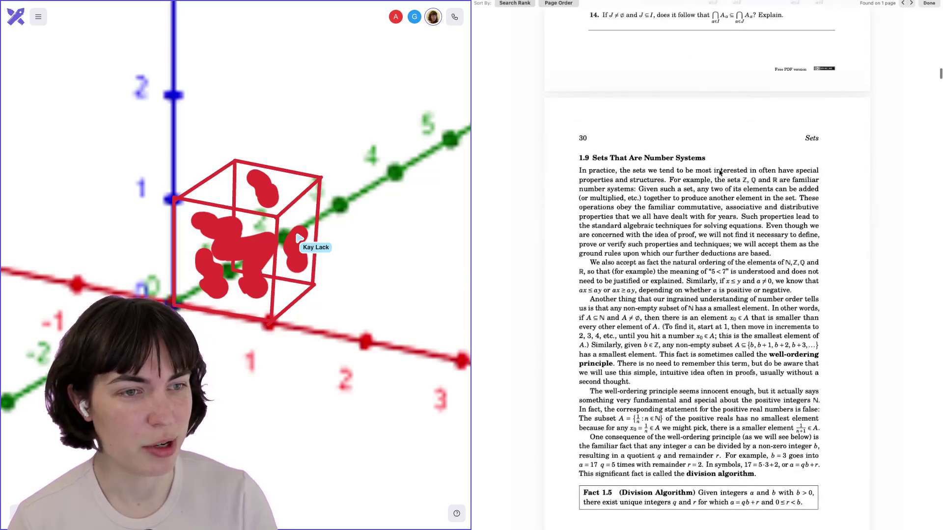
{"action": "scroll", "coordinate": [720, 171], "scroll_direction": "down", "scroll_amount": 1}
{"action": "scroll", "coordinate": [720, 172], "scroll_direction": "down", "scroll_amount": 10}
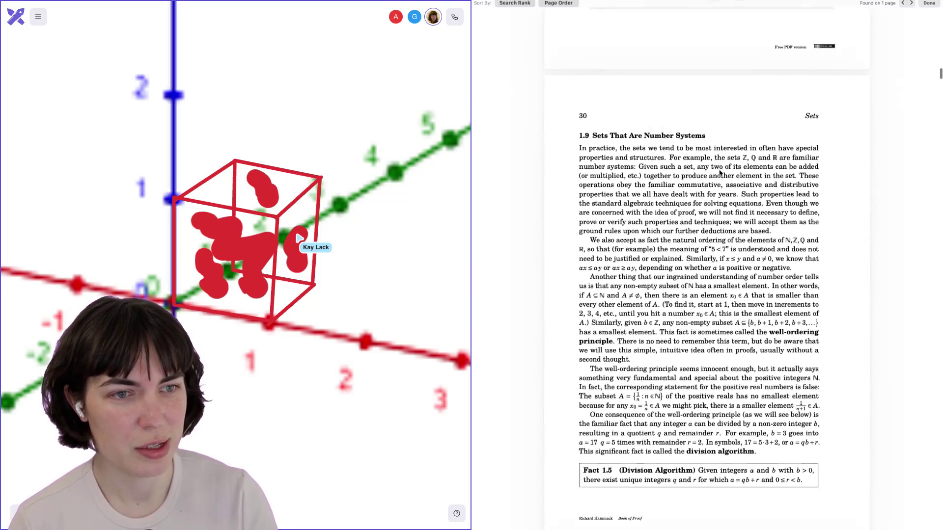
{"action": "scroll", "coordinate": [720, 172], "scroll_direction": "down", "scroll_amount": 20}
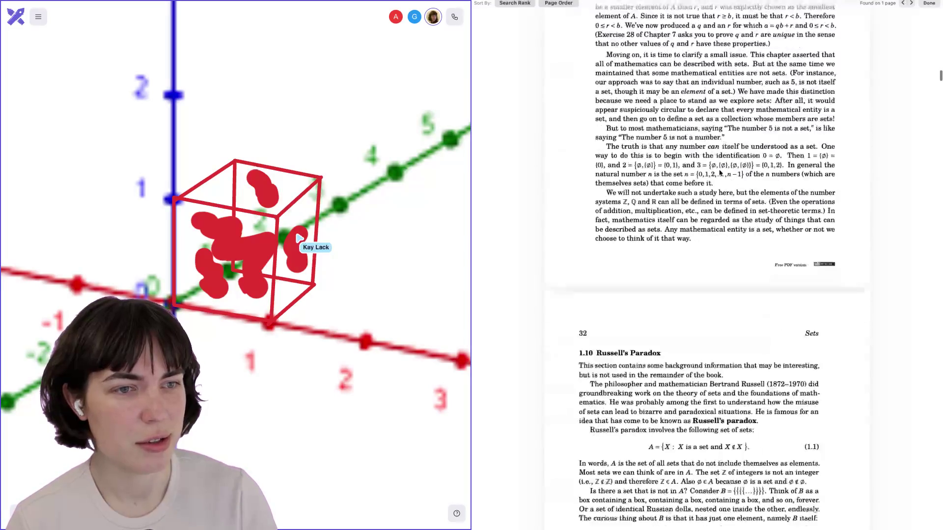
{"action": "scroll", "coordinate": [721, 172], "scroll_direction": "down", "scroll_amount": 20}
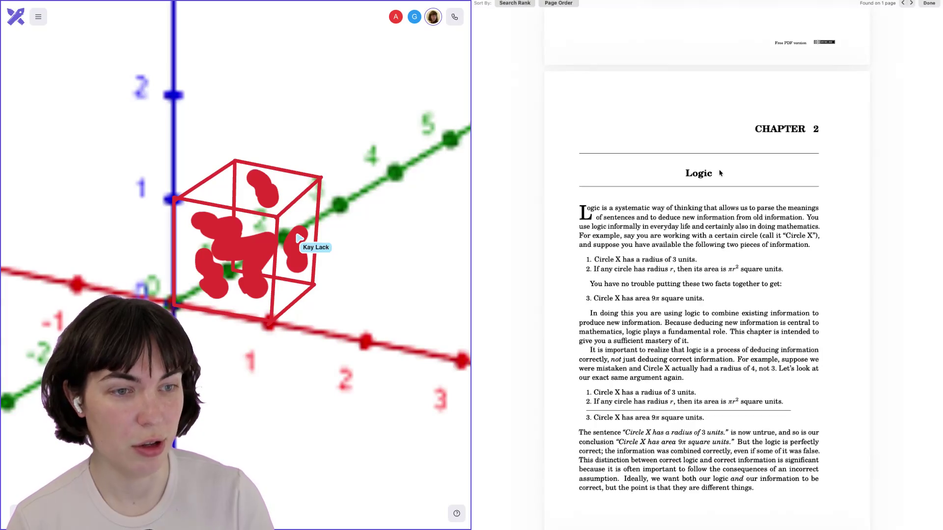
Step: Return to the front matter and enlarge page ix, the Part I Fundamentals overview
{"action": "scroll", "coordinate": [720, 173], "scroll_direction": "up", "scroll_amount": 20}
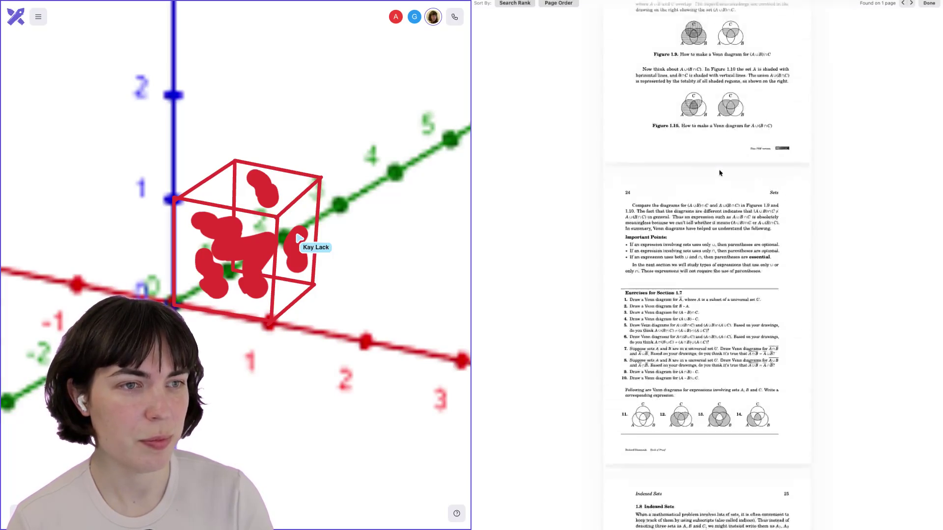
{"action": "scroll", "coordinate": [720, 173], "scroll_direction": "up", "scroll_amount": 20}
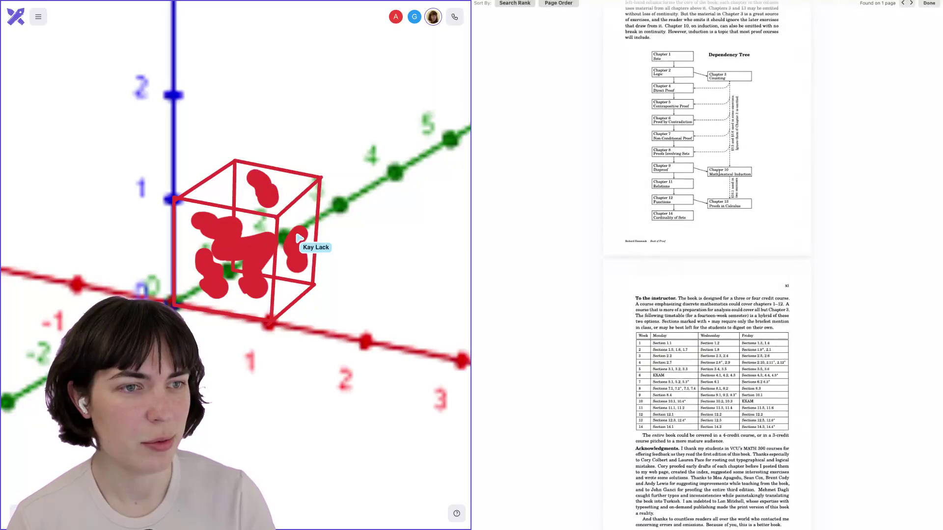
{"action": "scroll", "coordinate": [719, 173], "scroll_direction": "down", "scroll_amount": 20}
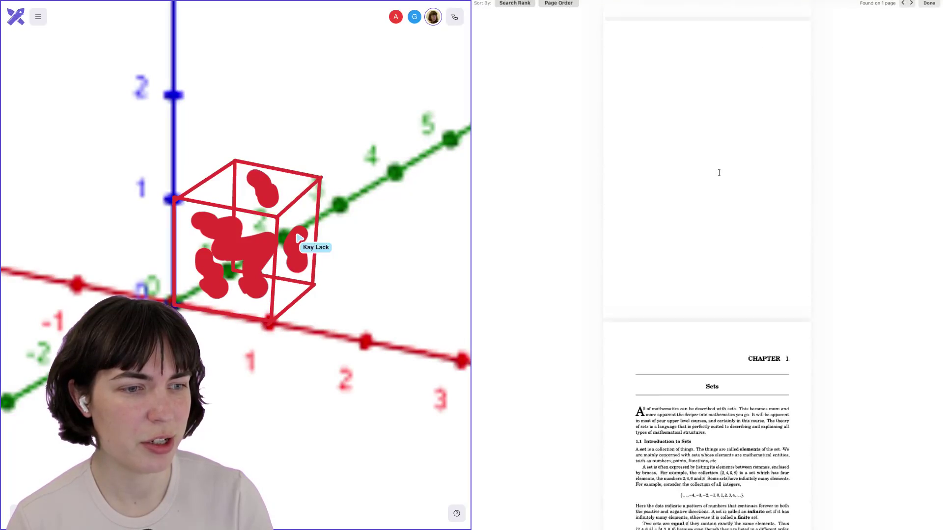
{"action": "scroll", "coordinate": [719, 173], "scroll_direction": "up", "scroll_amount": 15}
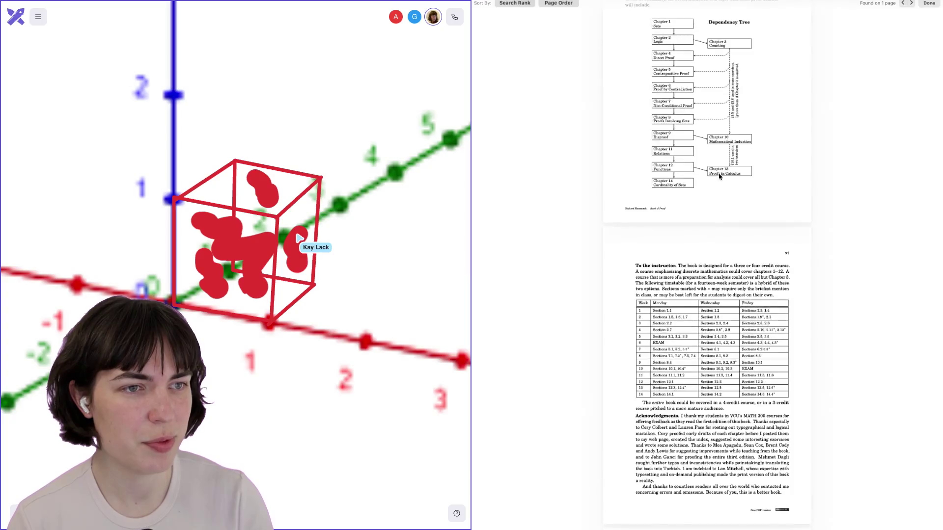
{"action": "scroll", "coordinate": [719, 177], "scroll_direction": "up", "scroll_amount": 5}
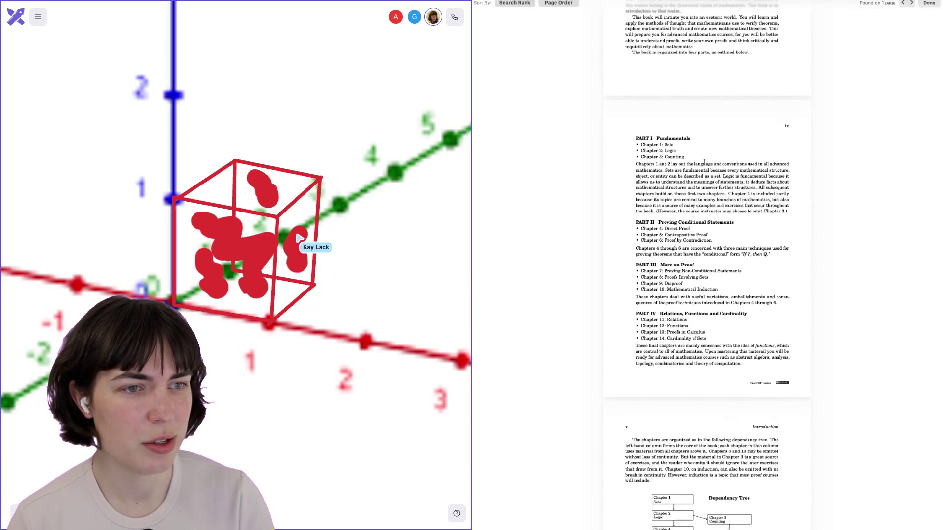
{"action": "scroll", "coordinate": [704, 162], "scroll_direction": "up", "scroll_amount": 3}
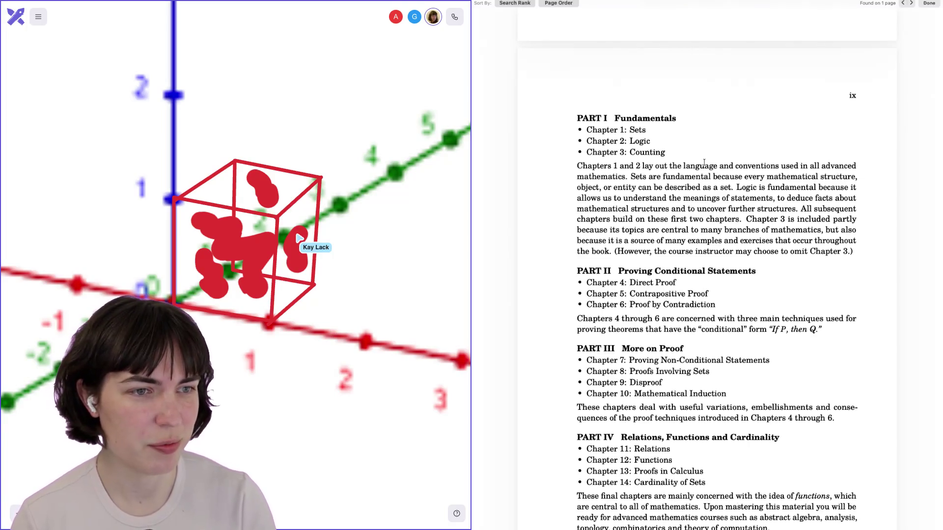
Step: Highlight the 'Chapter 3: Counting' entry in the Part I list to point it out
{"action": "left_click_drag", "start_coordinate": [627, 153], "coordinate": [677, 159]}
{"action": "left_click", "coordinate": [680, 158]}
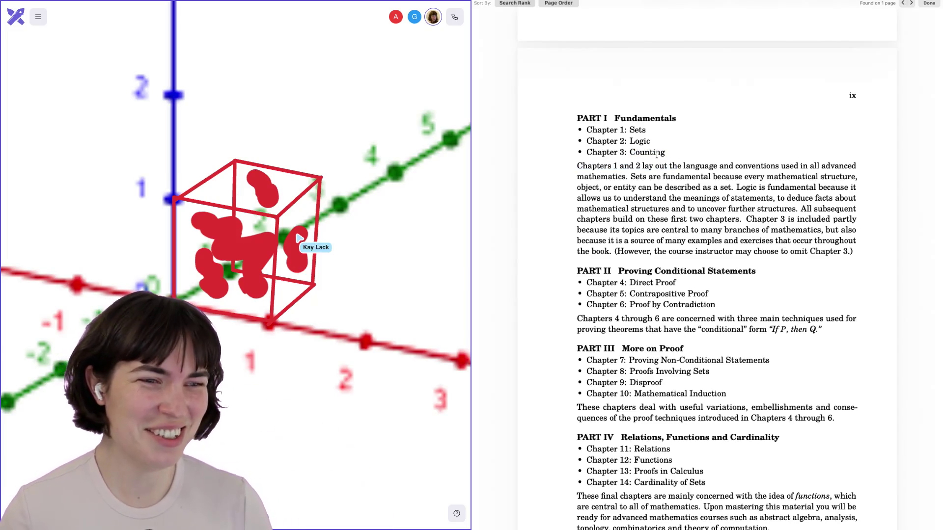
{"action": "left_click_drag", "start_coordinate": [629, 153], "coordinate": [663, 156]}
{"action": "left_click", "coordinate": [663, 158]}
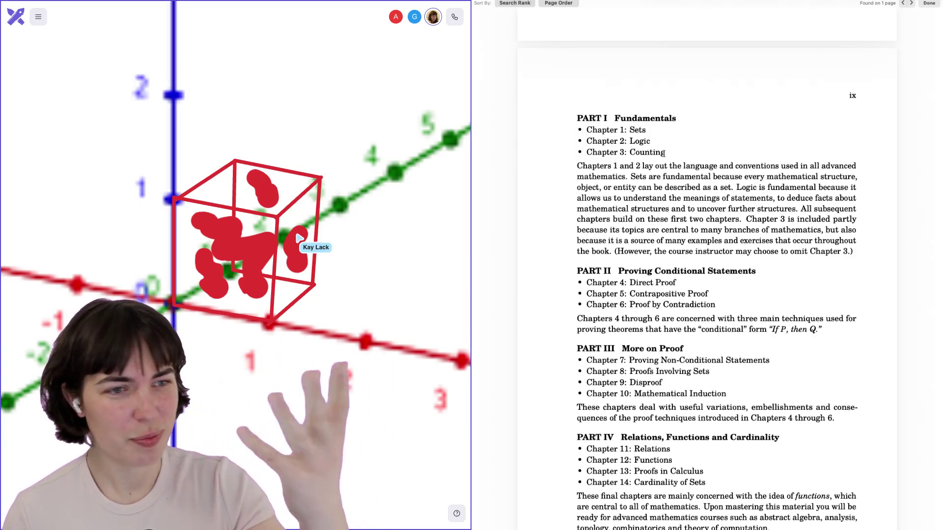
{"action": "left_click_drag", "start_coordinate": [626, 151], "coordinate": [669, 155]}
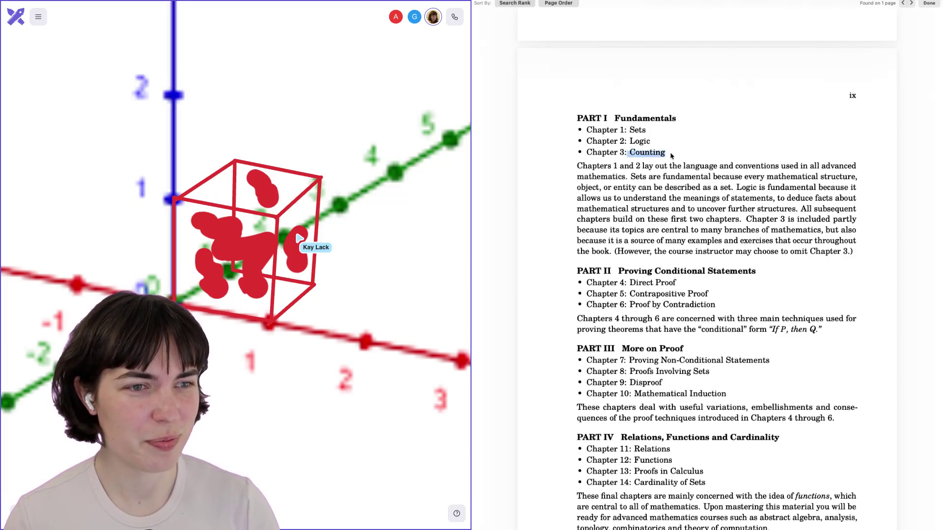
{"action": "left_click", "coordinate": [671, 155]}
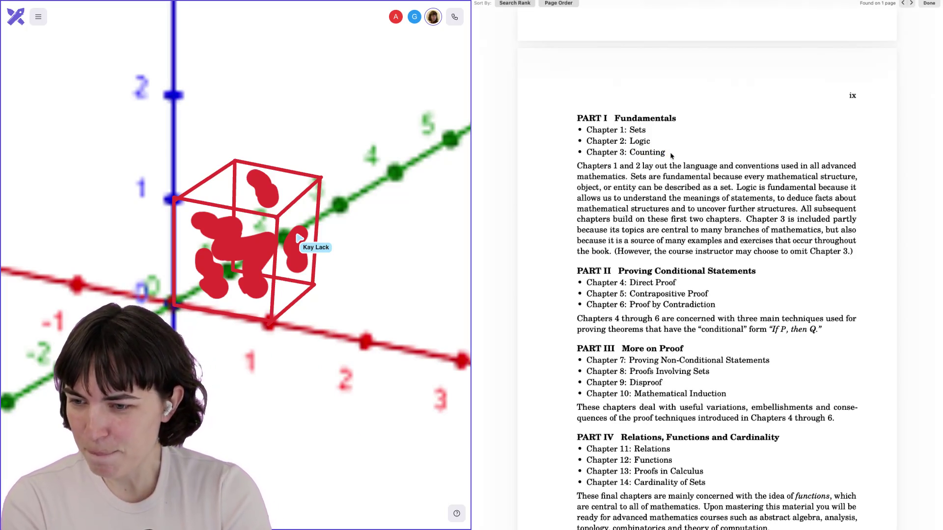